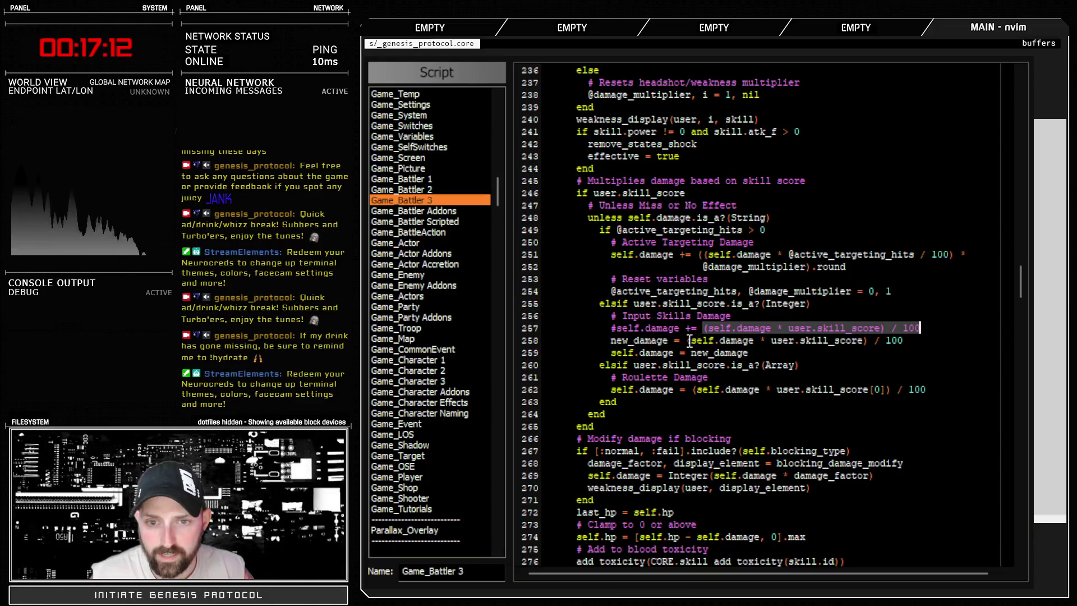
Step: Inspect the += damage expression on lines 257–258, undoing a trial deletion of the plus
{"action": "left_click_drag", "start_coordinate": [690, 340], "coordinate": [902, 340]}
{"action": "left_click", "coordinate": [693, 327]}
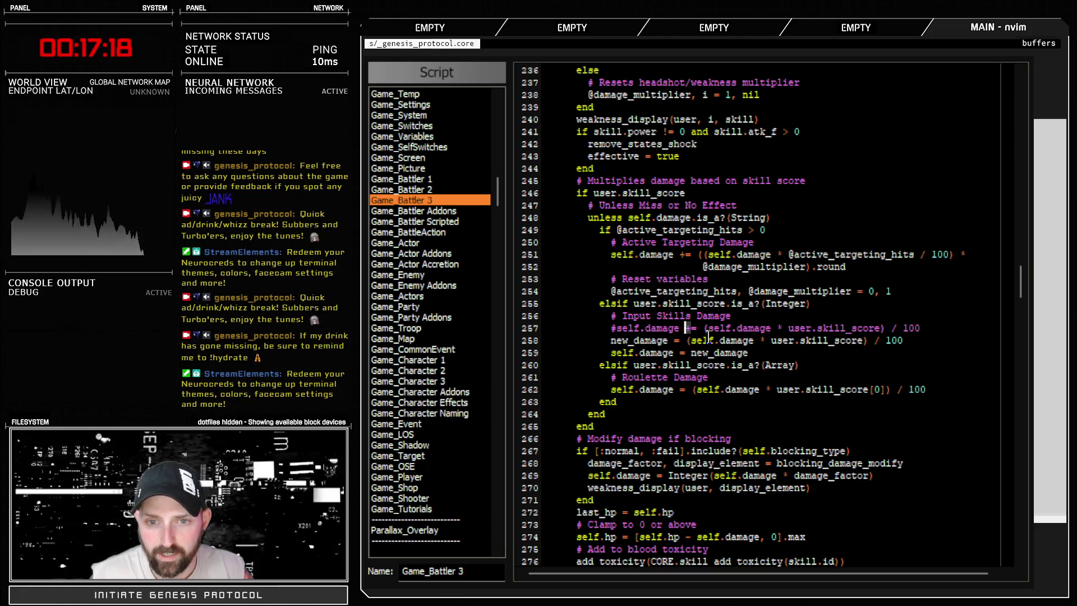
{"action": "key", "text": "x"}
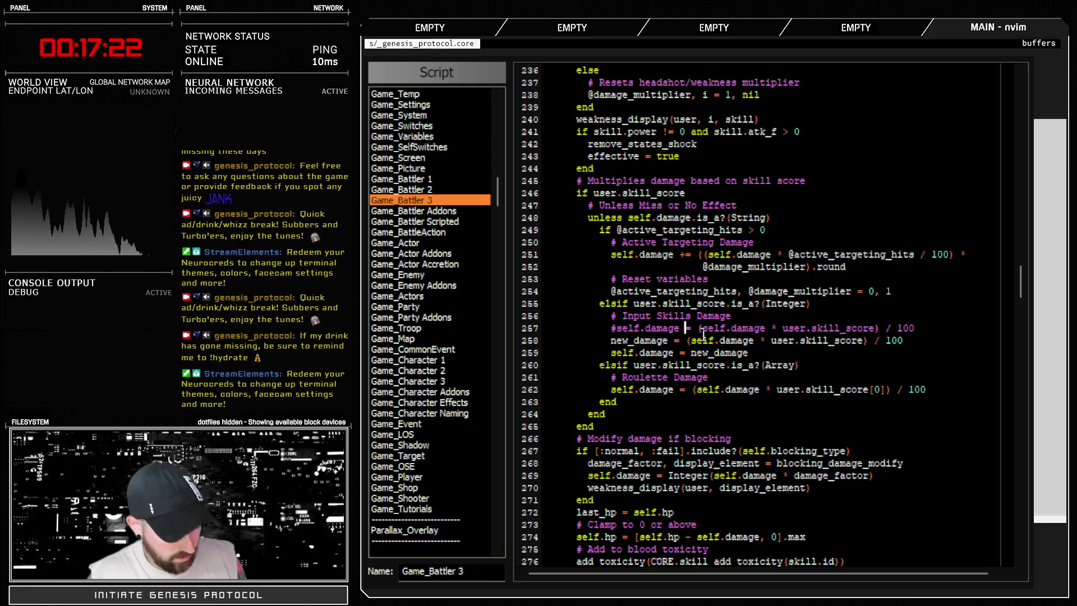
{"action": "key", "text": "u"}
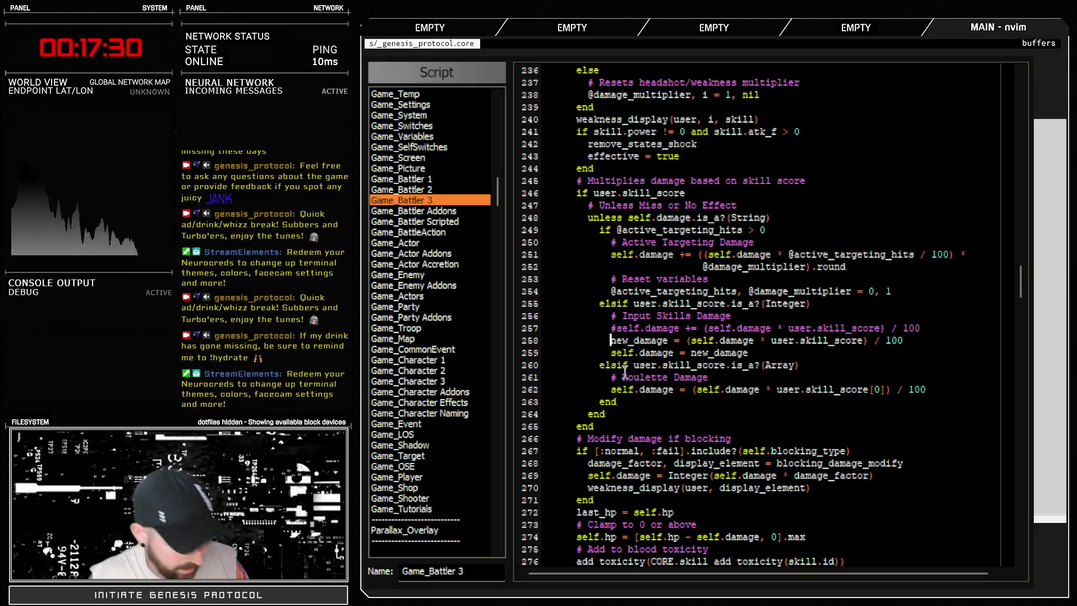
Step: Comment out the new_damage line with ## and add an uncommented copy of the self.damage line
{"action": "left_click", "coordinate": [613, 340]}
{"action": "type", "text": "#"}
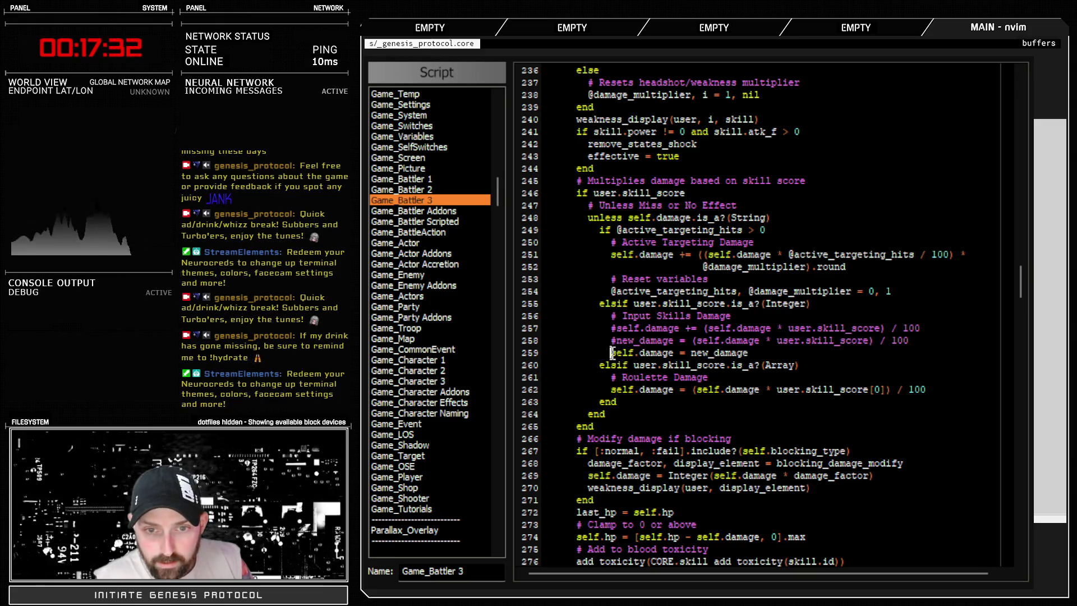
{"action": "type", "text": "#"}
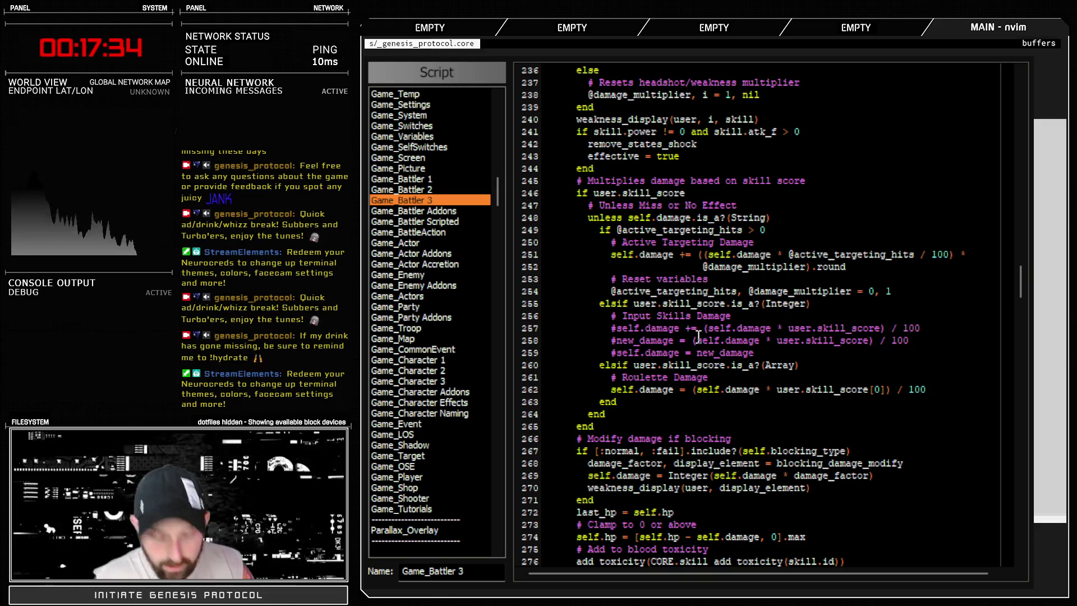
{"action": "key", "text": "y"}
{"action": "key", "text": "y"}
{"action": "key", "text": "P"}
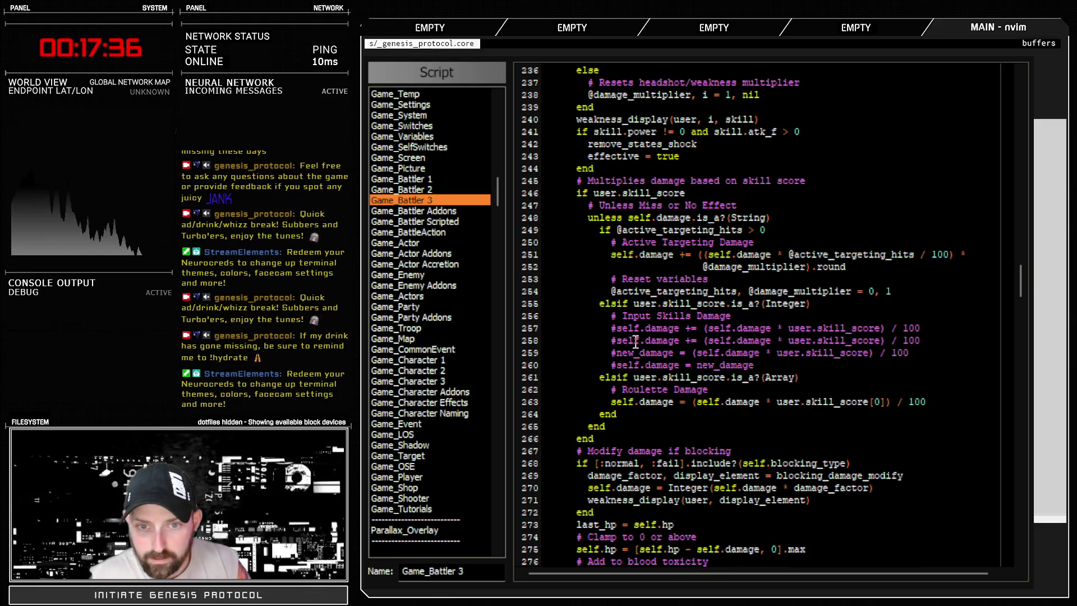
{"action": "key", "text": "BackSpace"}
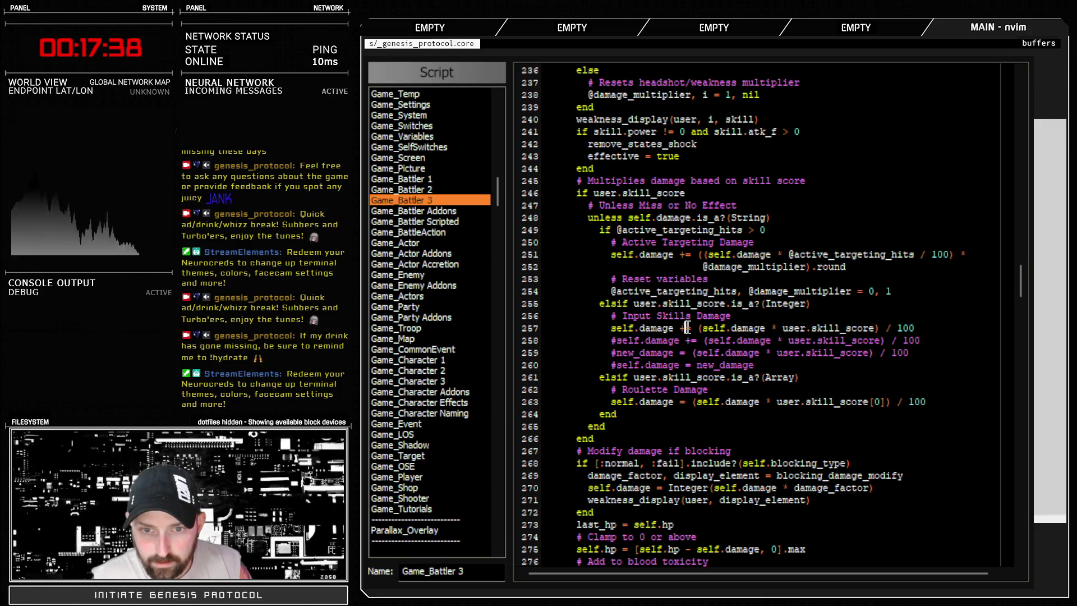
{"action": "key", "text": "Escape"}
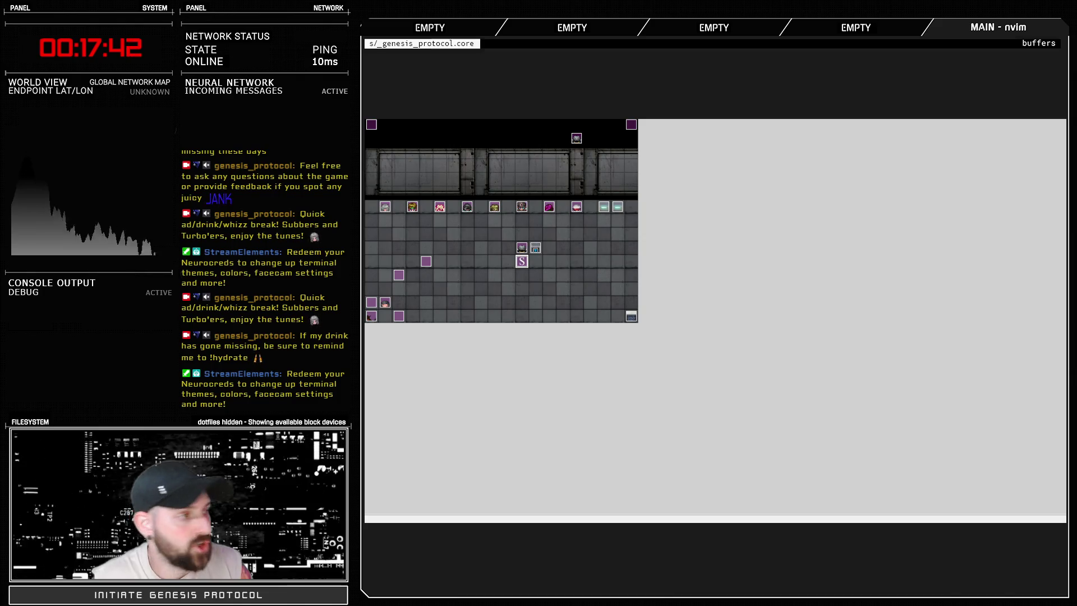
{"action": "key", "text": "F9"}
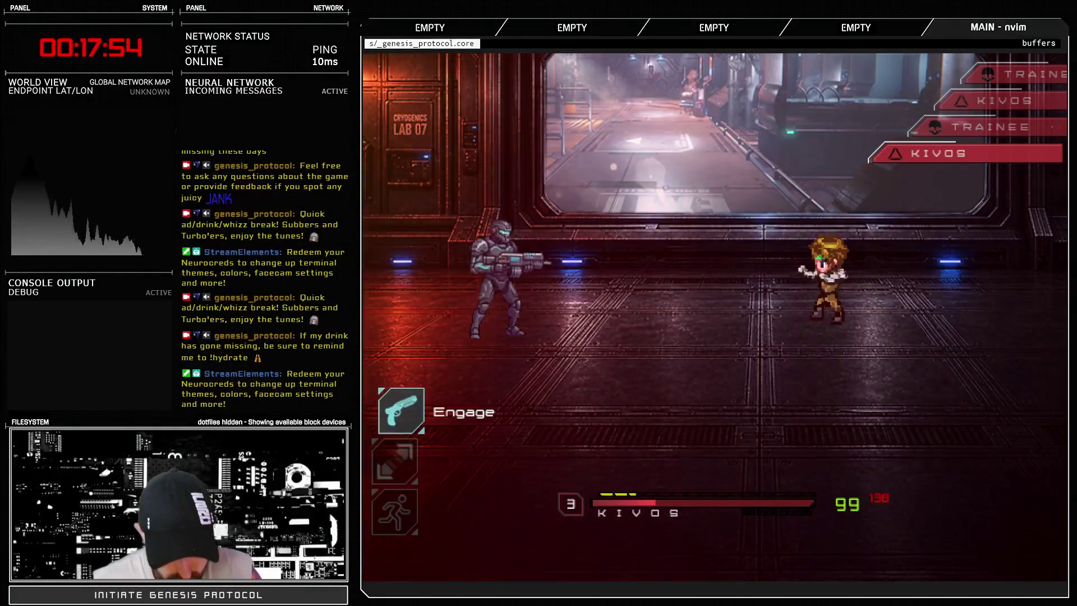
{"action": "key", "text": "Return"}
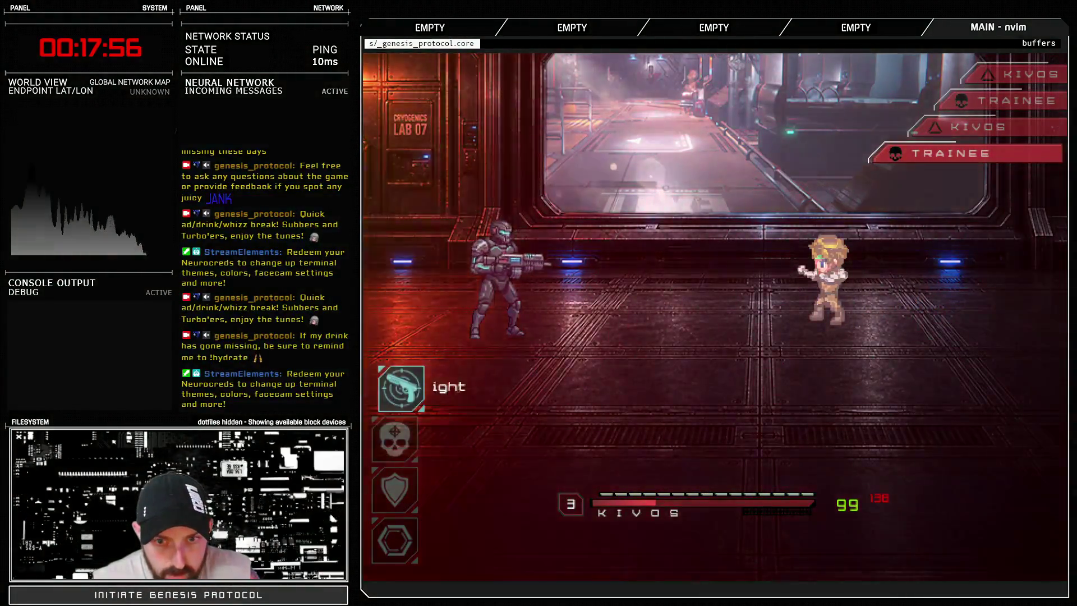
{"action": "key", "text": "Return"}
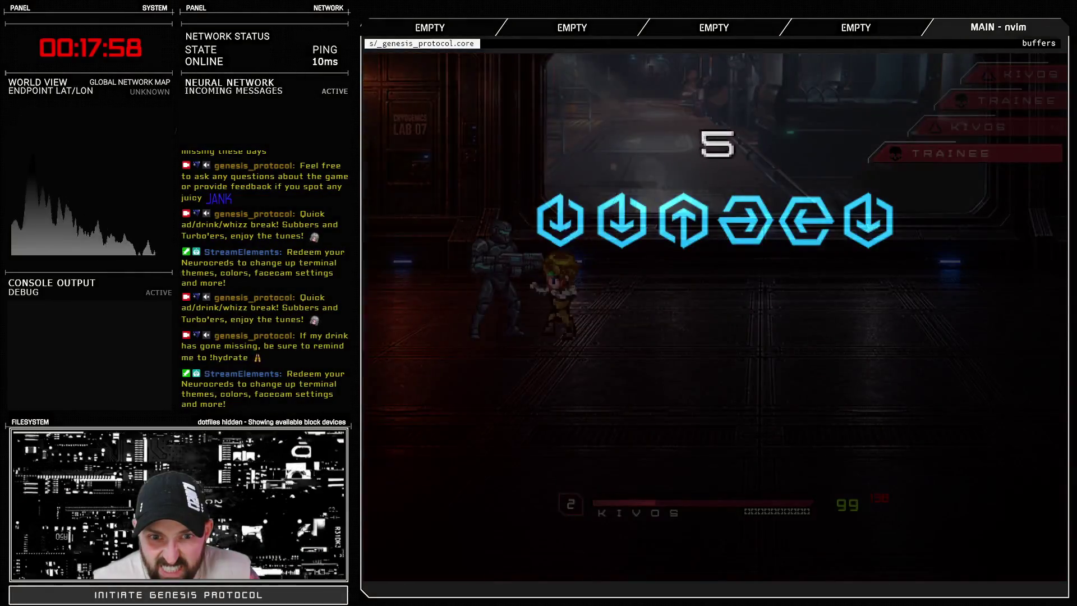
{"action": "key", "text": "Down"}
{"action": "key", "text": "Down"}
{"action": "key", "text": "Up"}
{"action": "key", "text": "Right"}
{"action": "key", "text": "Left"}
{"action": "key", "text": "Down"}
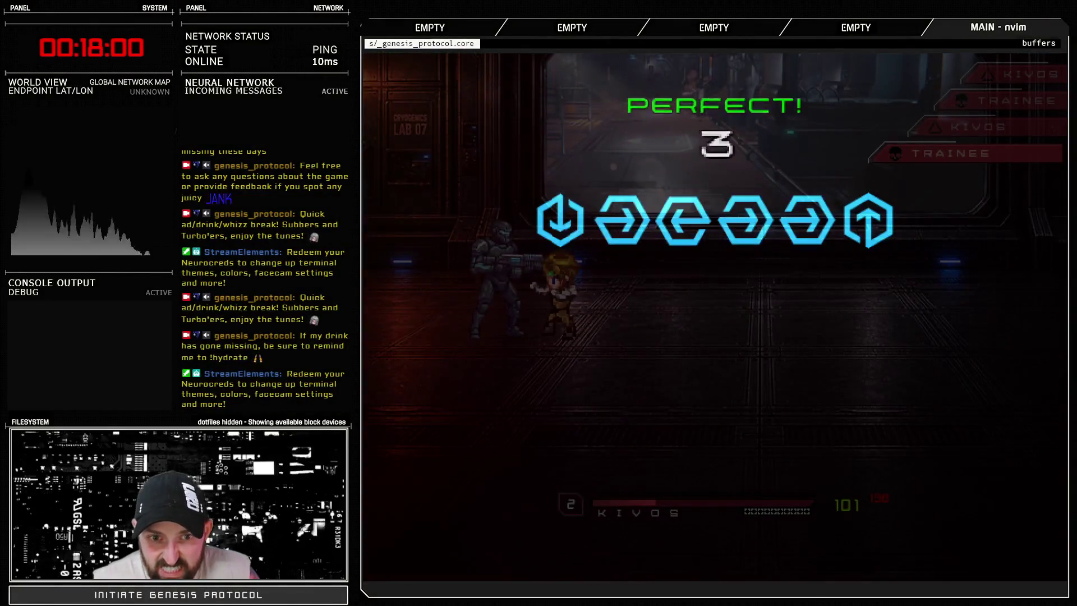
{"action": "key", "text": "Down"}
{"action": "key", "text": "Right"}
{"action": "key", "text": "Left"}
{"action": "key", "text": "Right"}
{"action": "key", "text": "Right"}
{"action": "key", "text": "Up"}
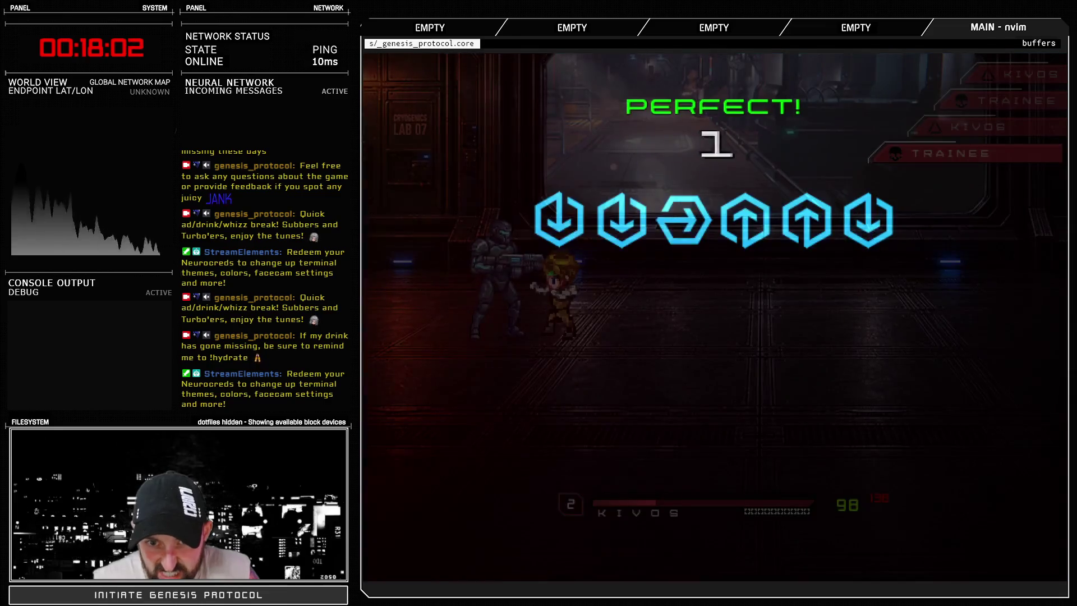
{"action": "key", "text": "Down"}
{"action": "key", "text": "Down"}
{"action": "key", "text": "Right"}
{"action": "key", "text": "Up"}
{"action": "key", "text": "Up"}
{"action": "key", "text": "Down"}
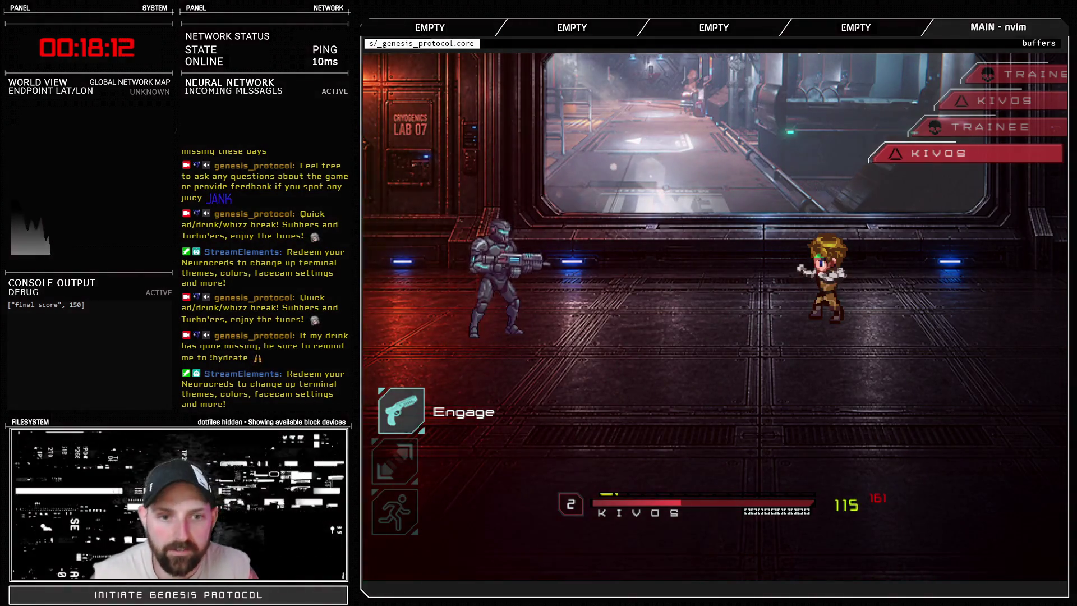
{"action": "key", "text": "Down"}
{"action": "key", "text": "Down"}
{"action": "key", "text": "Return"}
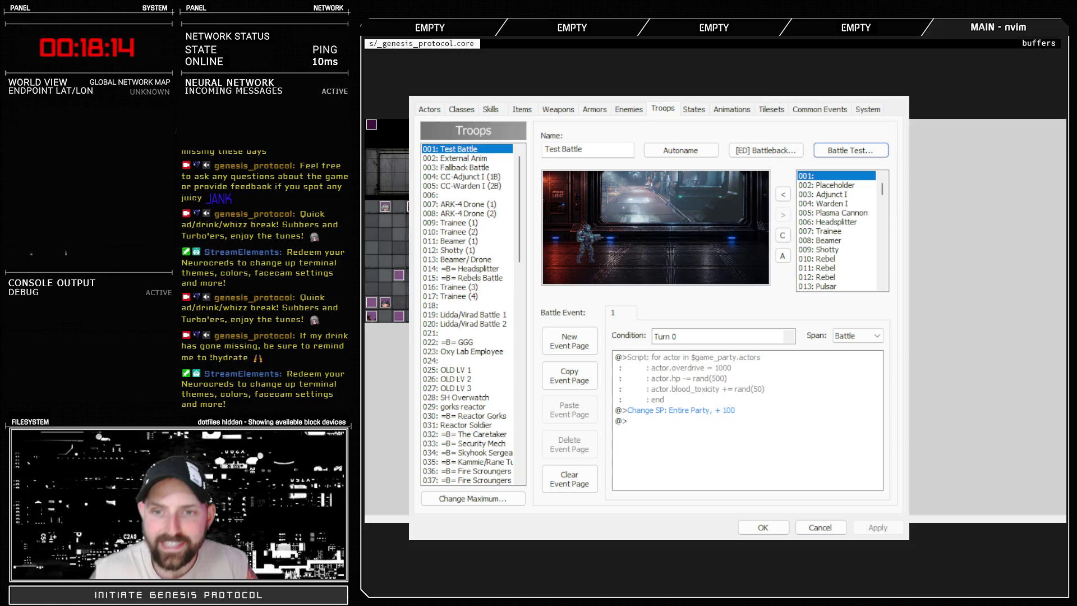
Step: Delete the commented-out lines 258–260 under Input Skills in Game_Battler 3
{"action": "left_click", "coordinate": [762, 527]}
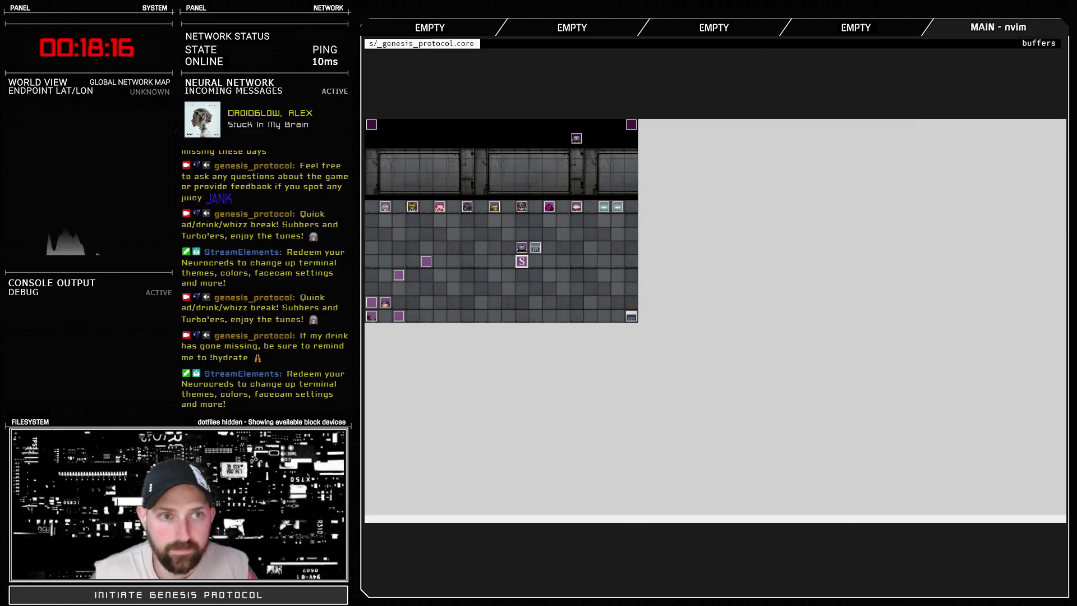
{"action": "key", "text": "F11"}
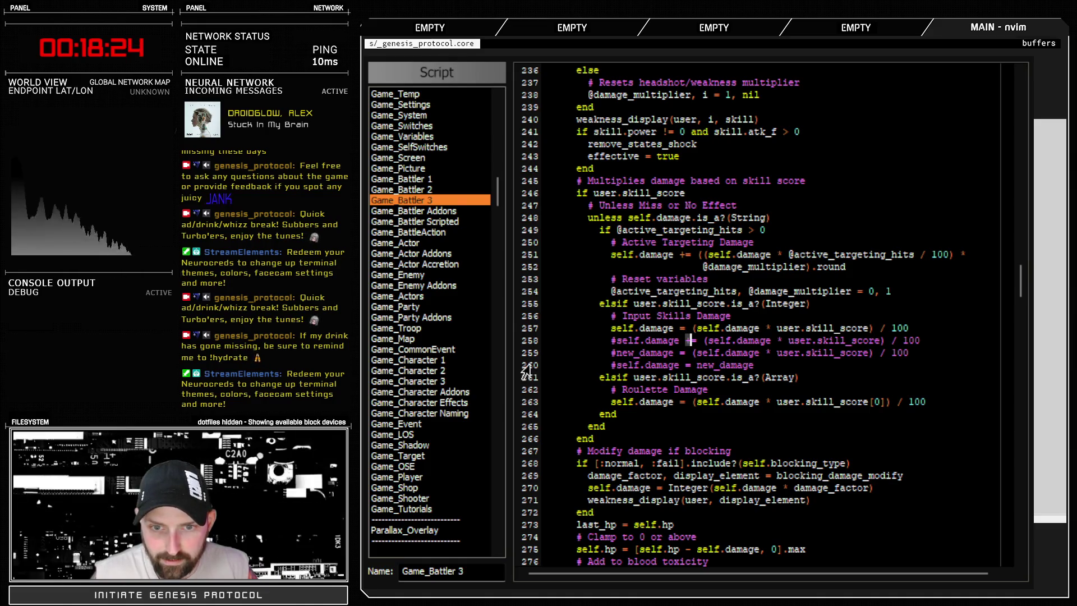
{"action": "left_click_drag", "start_coordinate": [526, 368], "coordinate": [523, 354]}
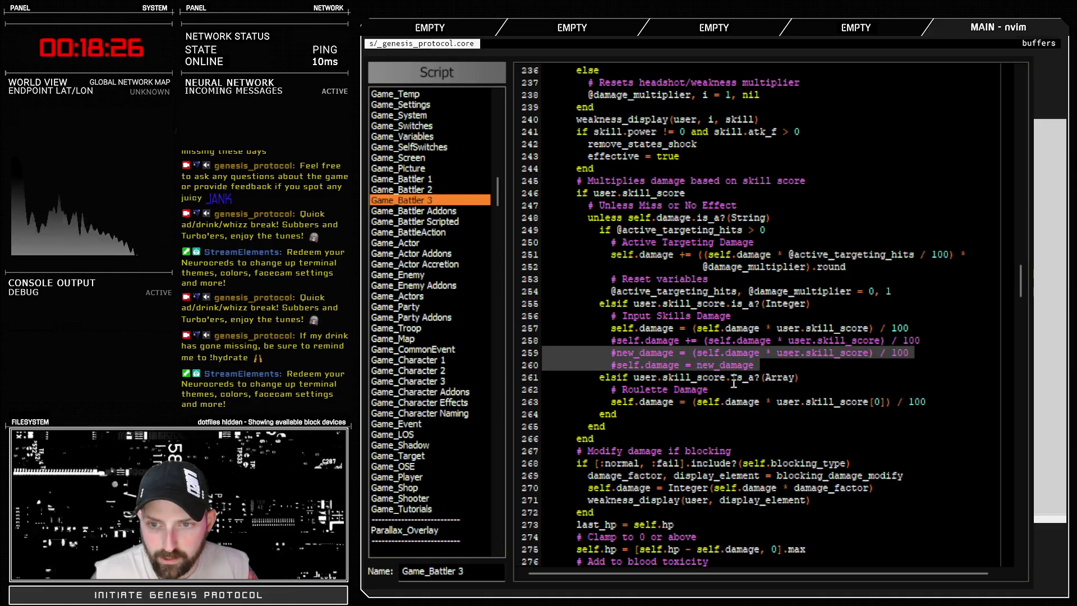
{"action": "key", "text": "Delete"}
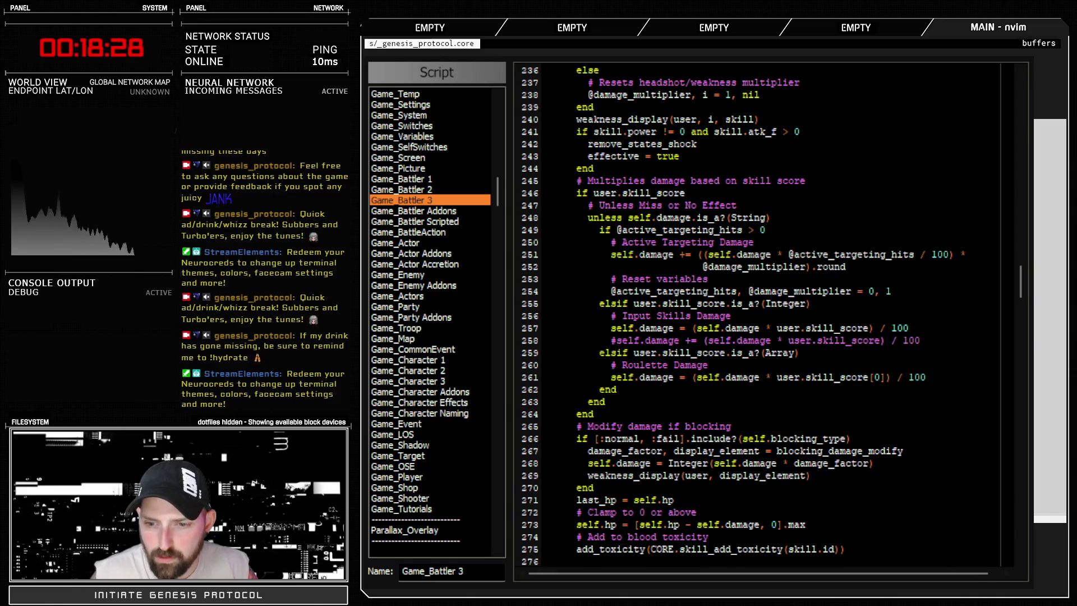
{"action": "left_click", "coordinate": [530, 343]}
{"action": "key", "text": "Delete"}
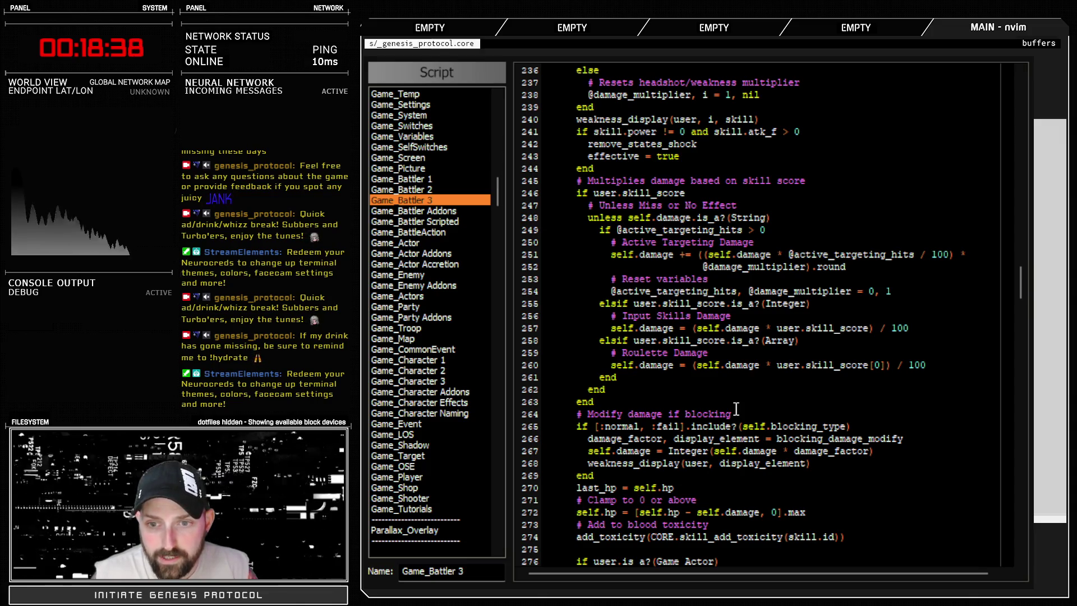
Step: Make the Roulette damage formula use skill_score[0] / 100 and start a battle test
{"action": "left_click_drag", "start_coordinate": [656, 365], "coordinate": [911, 365]}
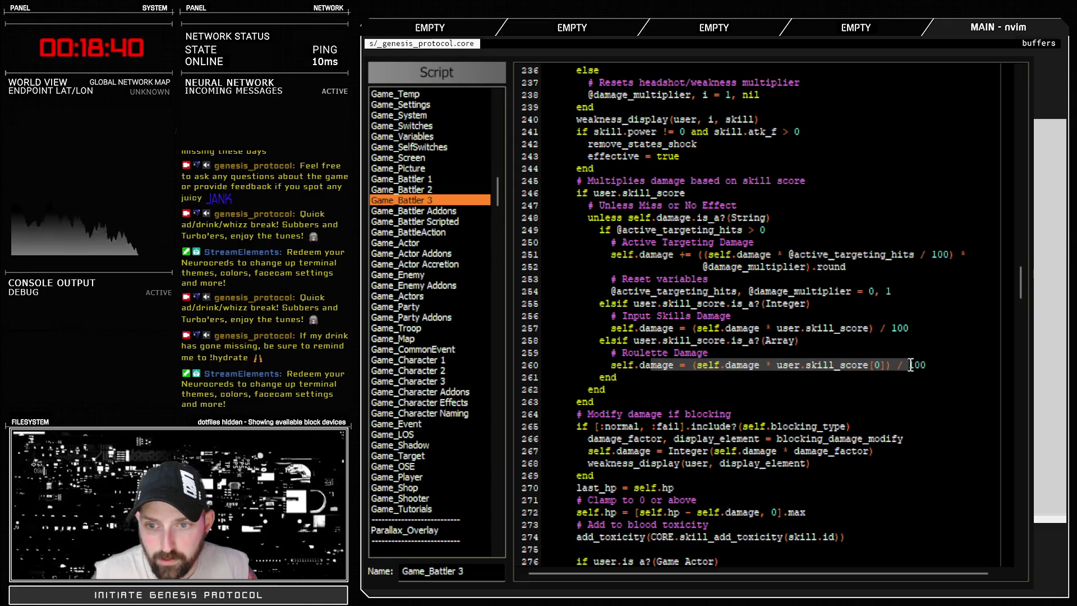
{"action": "left_click", "coordinate": [675, 260]}
{"action": "key", "text": "ctrl+v"}
{"action": "key", "text": "F12"}
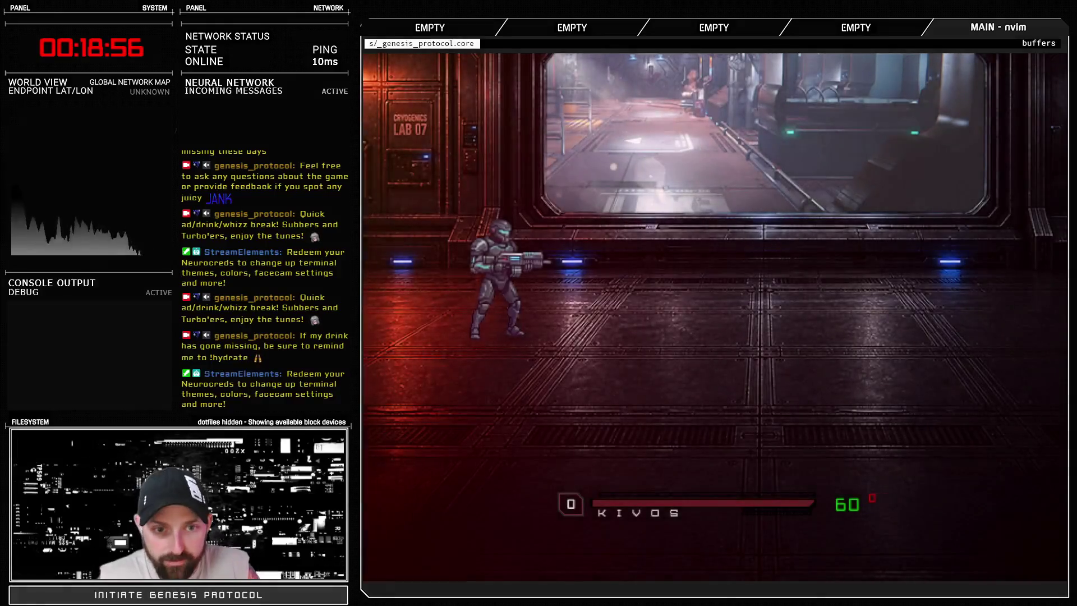
Step: Use Kivos's Knockout Combo and enter its full arrow-key sequence
{"action": "key", "text": "Return"}
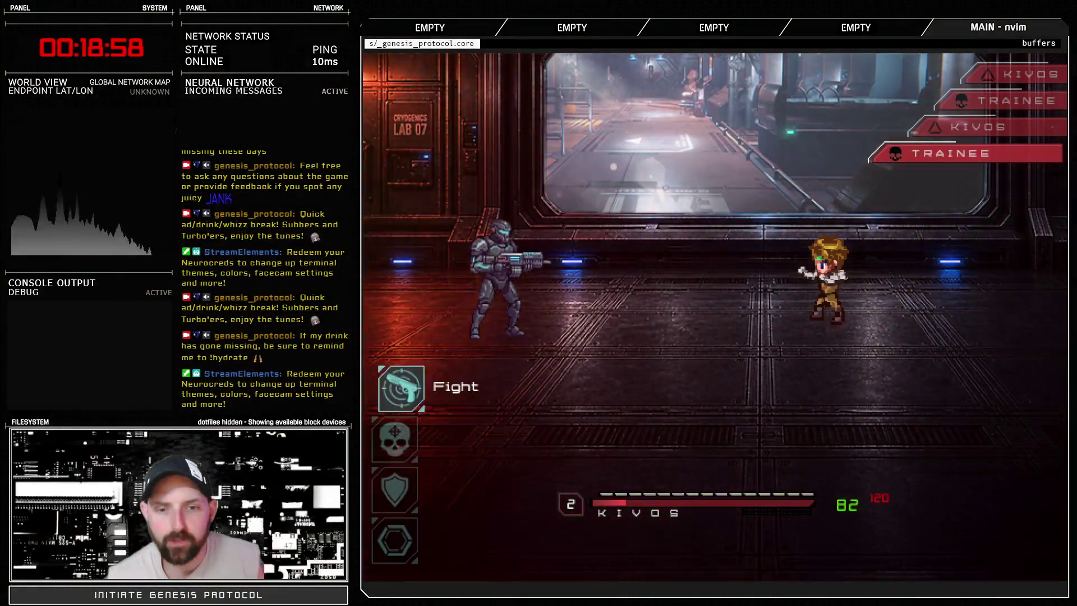
{"action": "key", "text": "Return"}
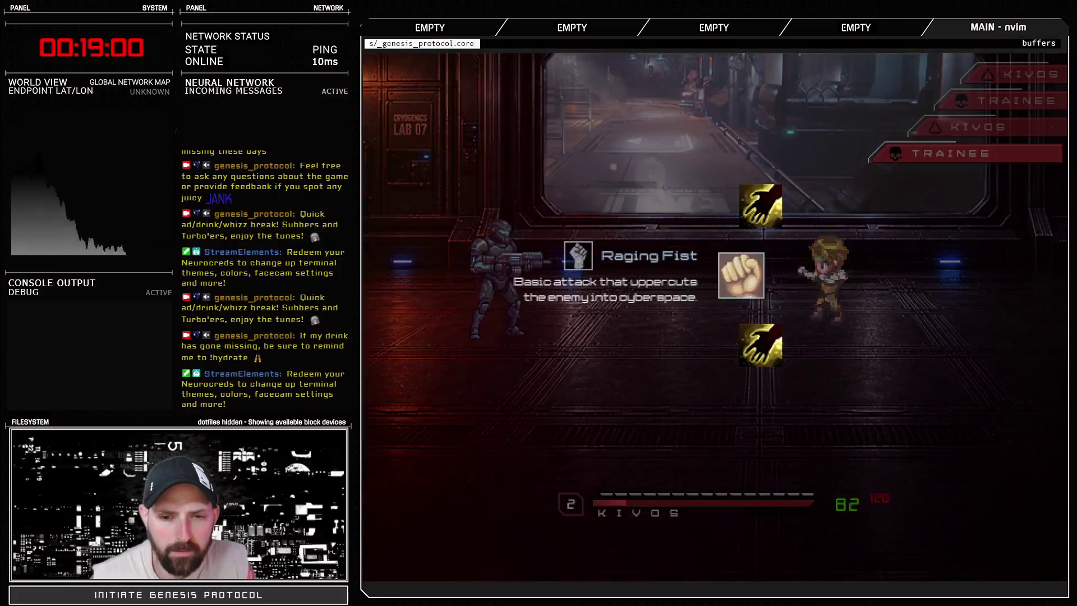
{"action": "key", "text": "Down"}
{"action": "key", "text": "Return"}
{"action": "key", "text": "Return"}
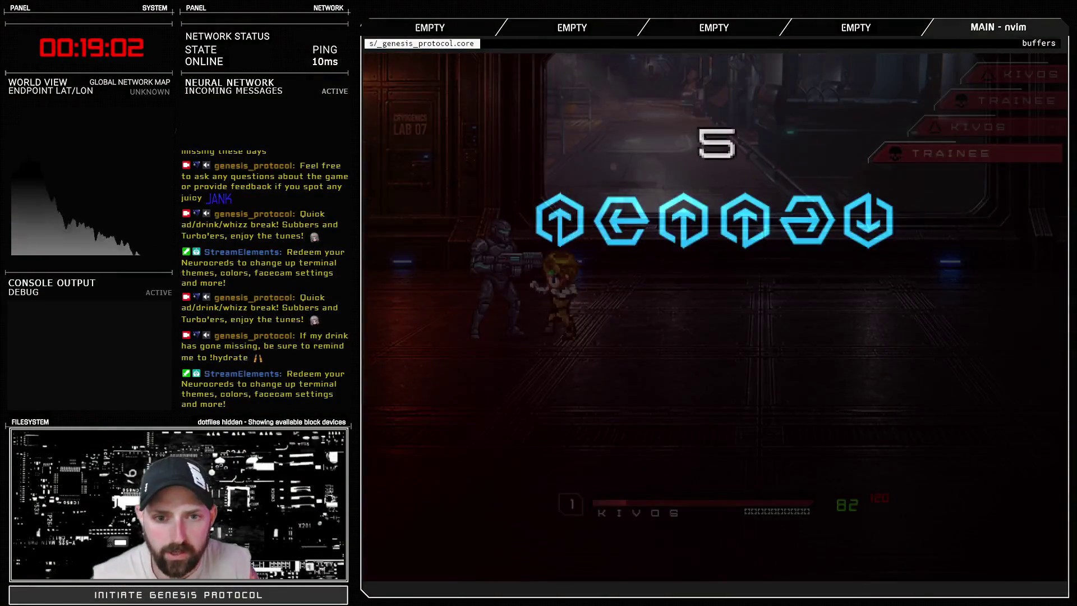
{"action": "key", "text": "Up"}
{"action": "key", "text": "Up"}
{"action": "key", "text": "Right"}
{"action": "key", "text": "Down"}
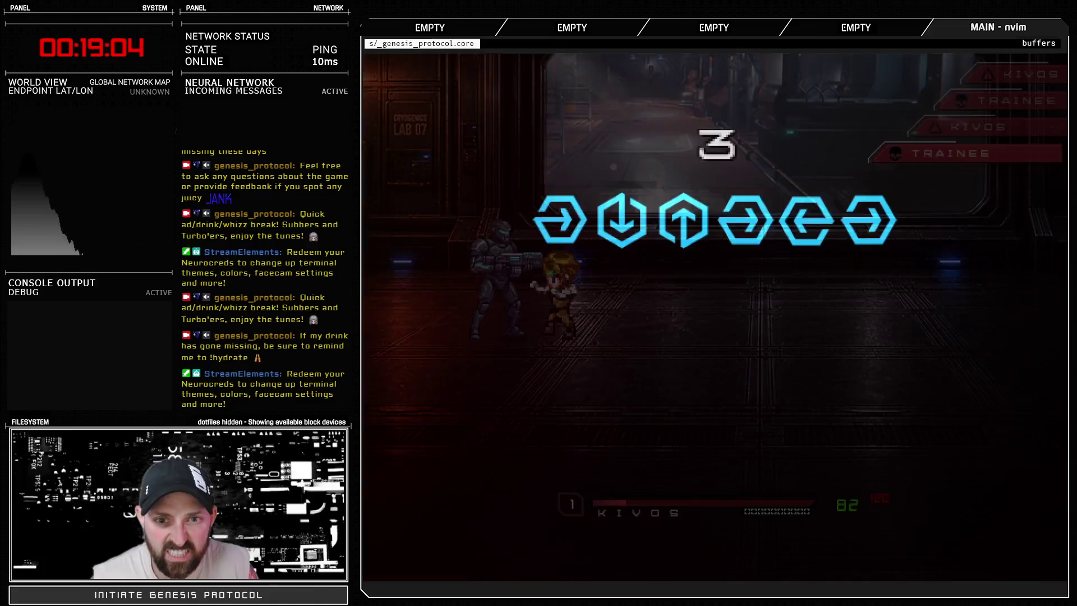
{"action": "key", "text": "Right"}
{"action": "key", "text": "Down"}
{"action": "key", "text": "Up"}
{"action": "key", "text": "Right"}
{"action": "key", "text": "Left"}
{"action": "key", "text": "Right"}
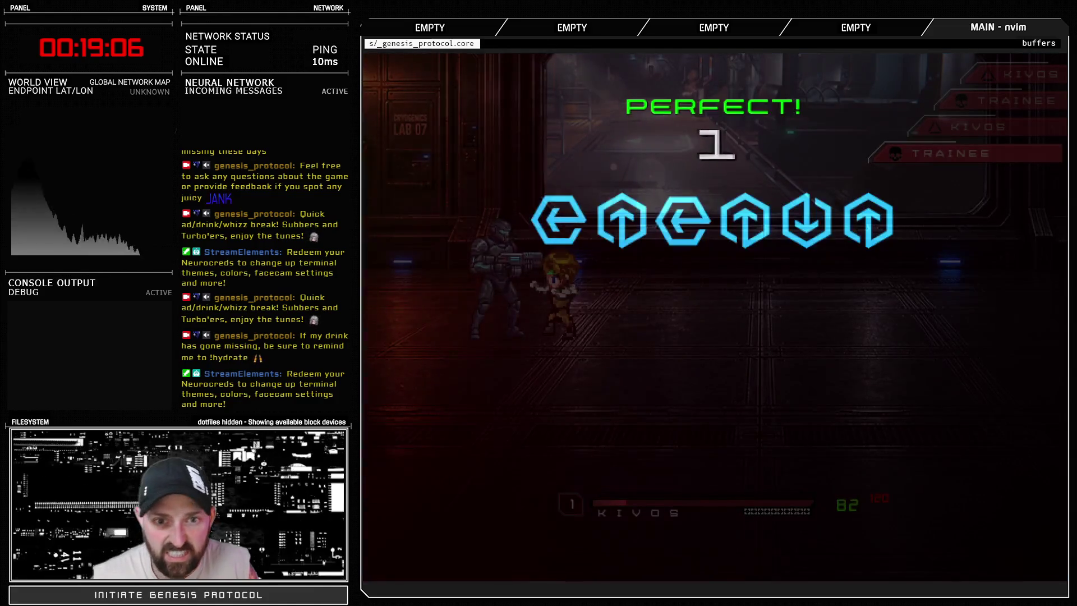
{"action": "key", "text": "Left"}
{"action": "key", "text": "Up"}
{"action": "key", "text": "Left"}
{"action": "key", "text": "Up"}
{"action": "key", "text": "Down"}
{"action": "key", "text": "Up"}
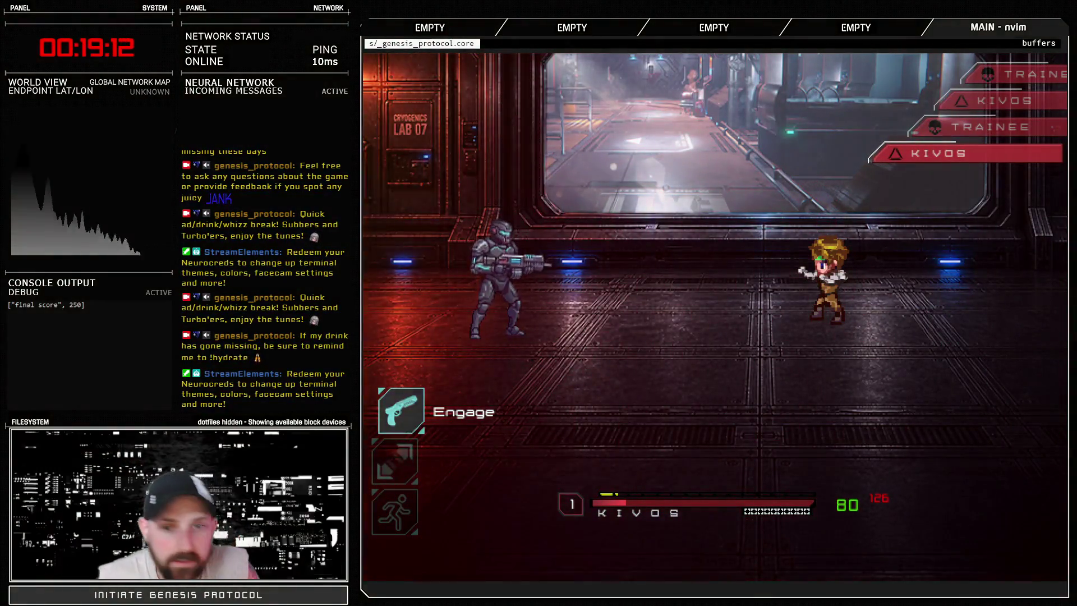
Step: Hit the soldier with Raging Fist, then use Knockout Combo on it again
{"action": "key", "text": "Return"}
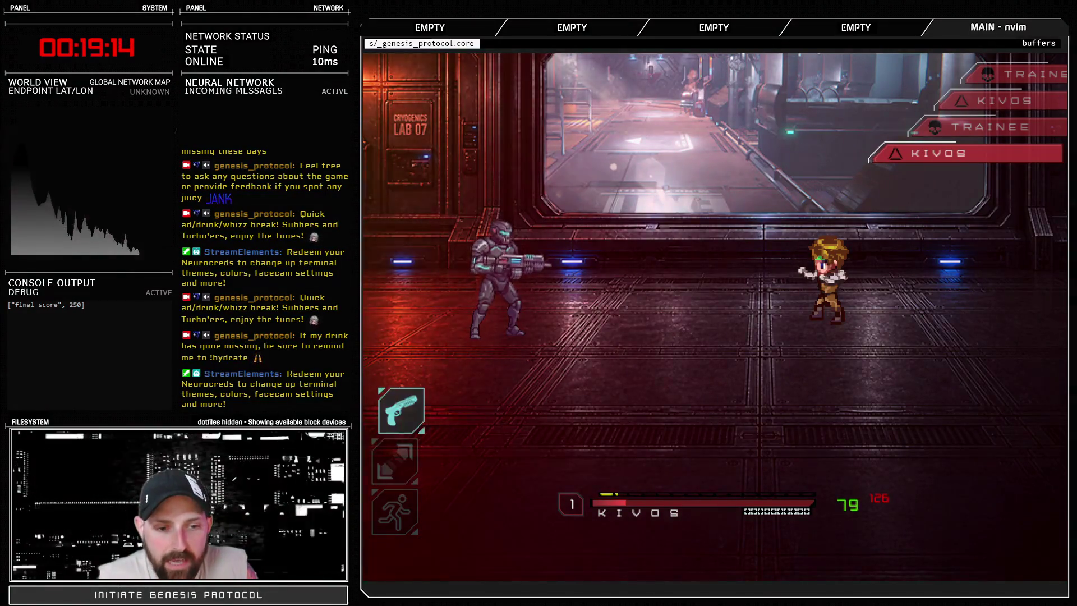
{"action": "key", "text": "Return"}
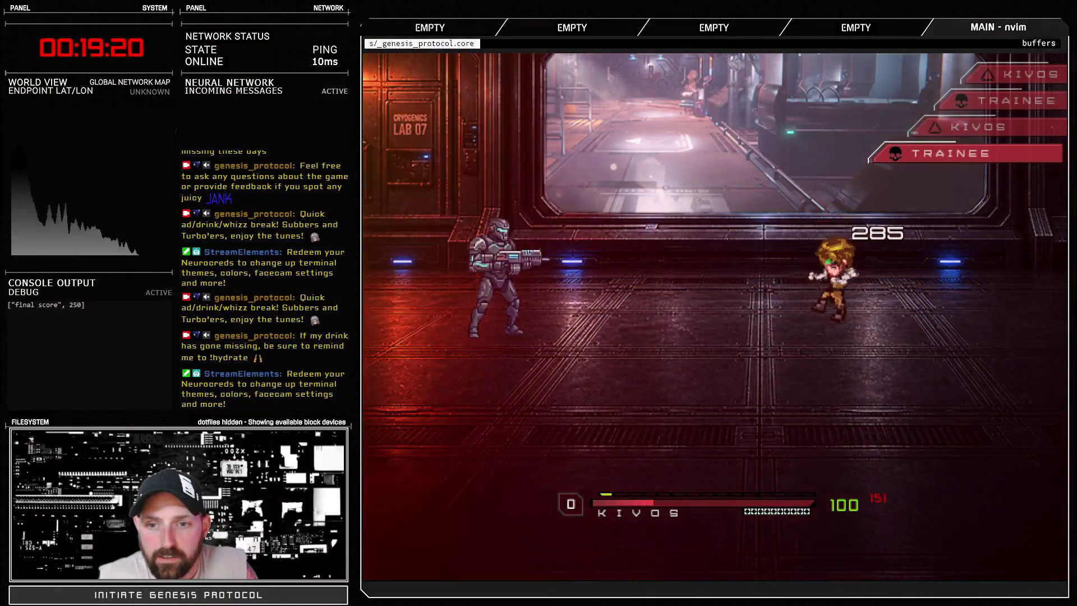
{"action": "key", "text": "Return"}
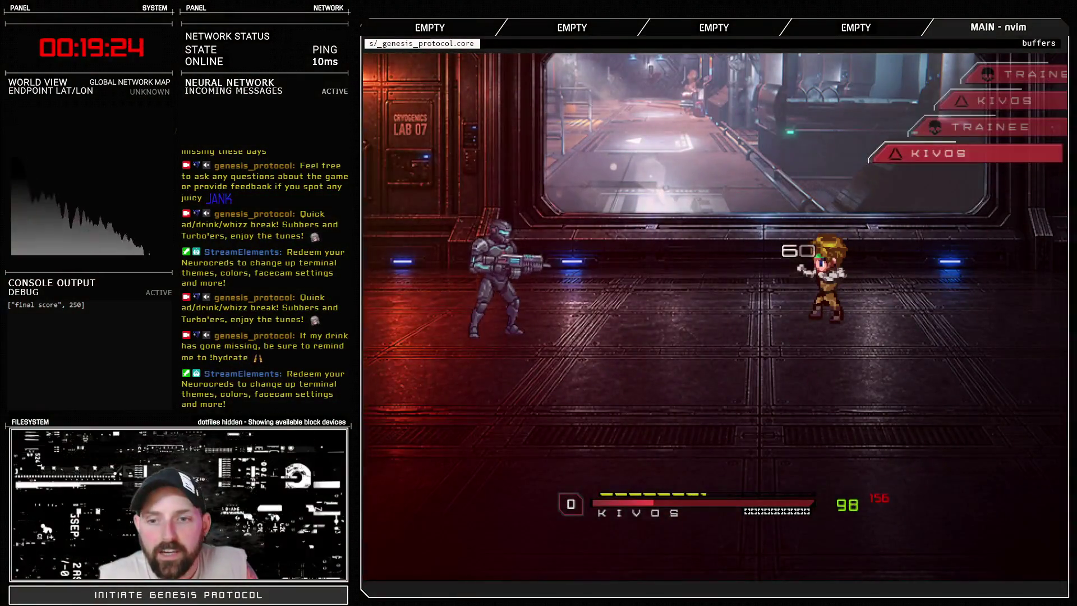
{"action": "key", "text": "Return"}
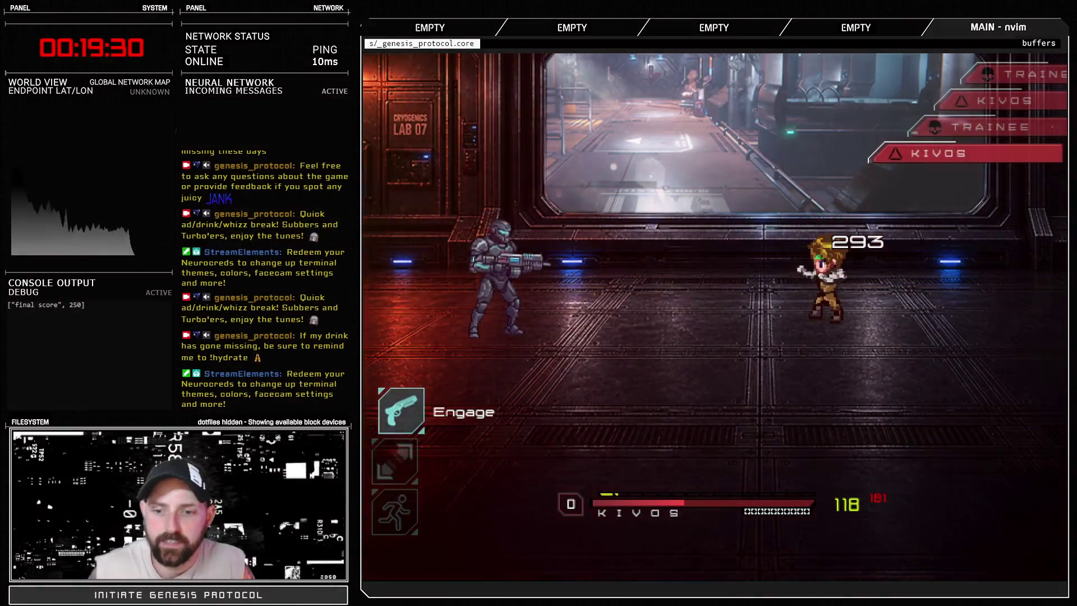
{"action": "key", "text": "Return"}
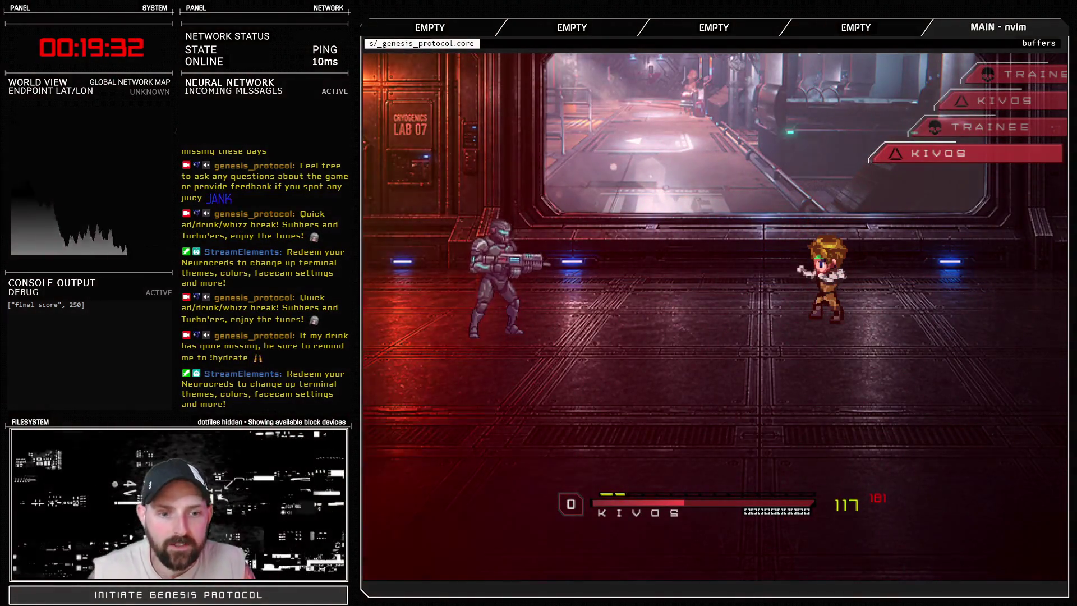
{"action": "key", "text": "Return"}
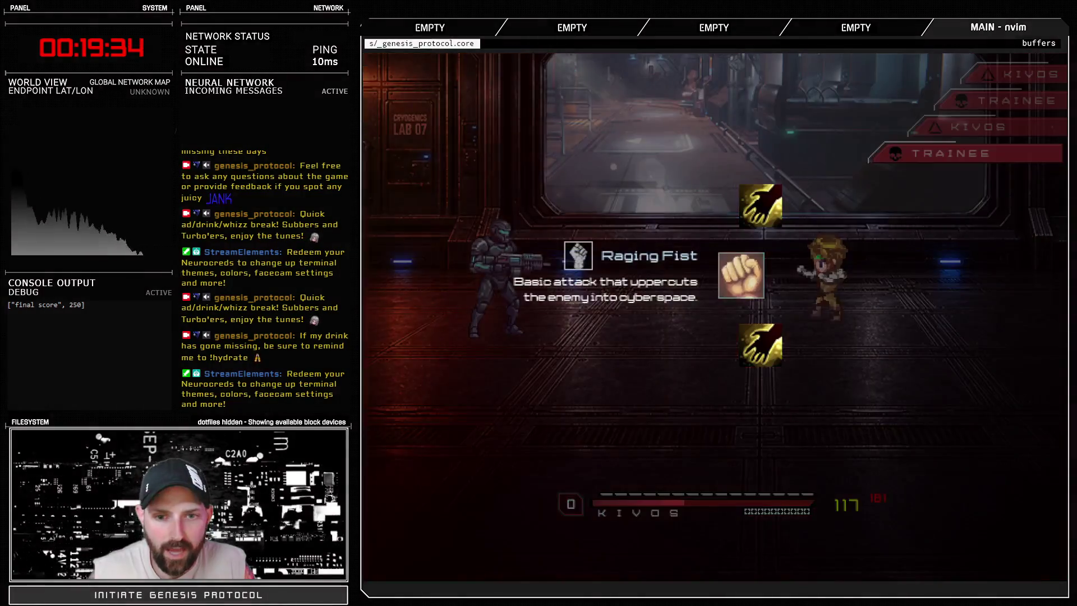
{"action": "key", "text": "Down"}
{"action": "key", "text": "Return"}
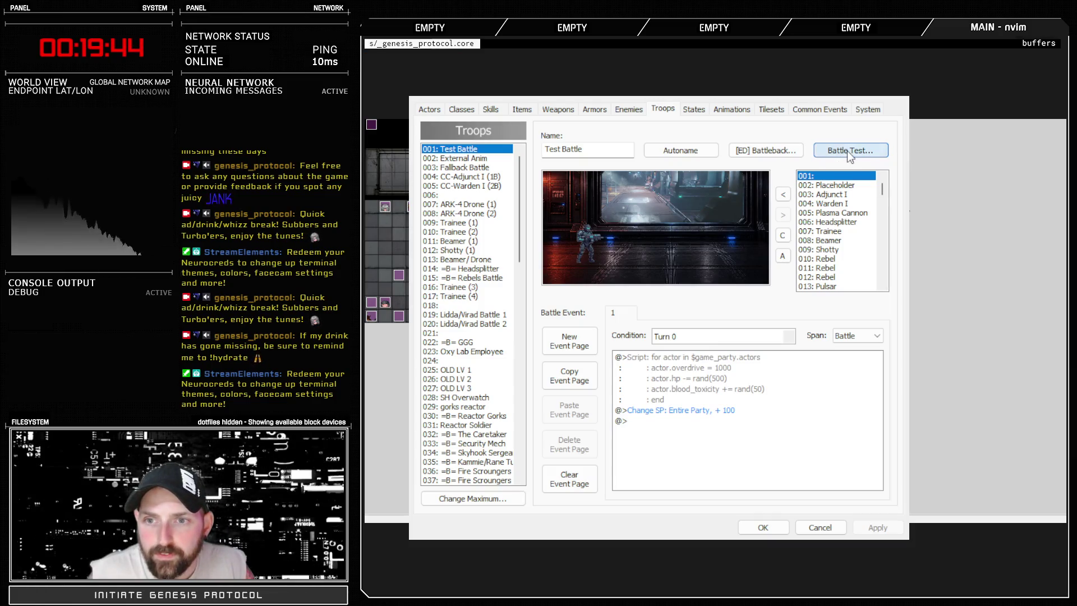
Step: Battle-test Test Battle and fire Inaxen's Crackshot at the soldier on two turns
{"action": "left_click", "coordinate": [608, 256]}
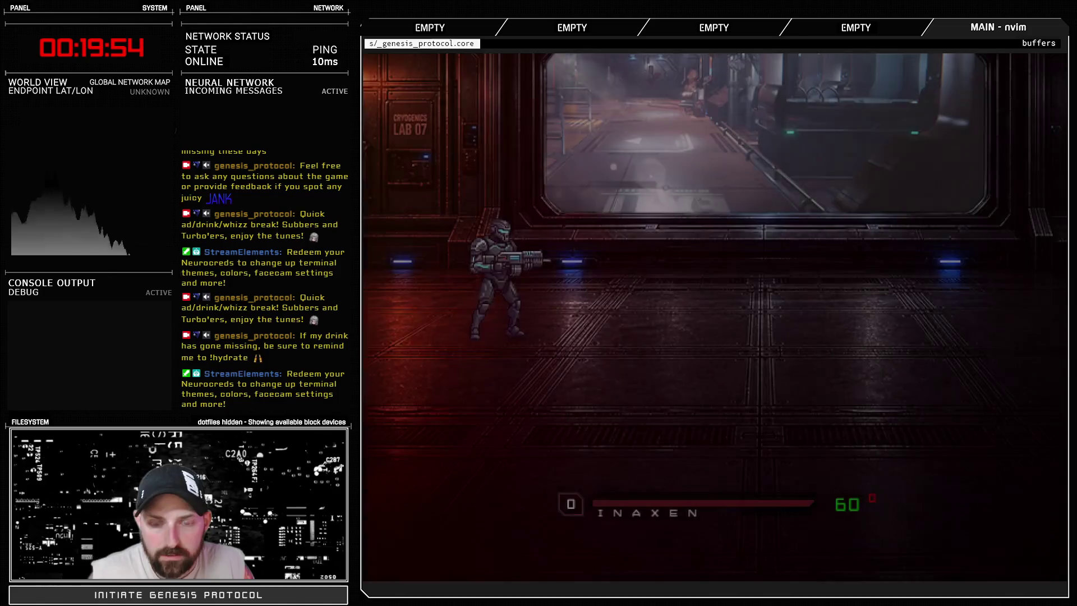
{"action": "key", "text": "Return"}
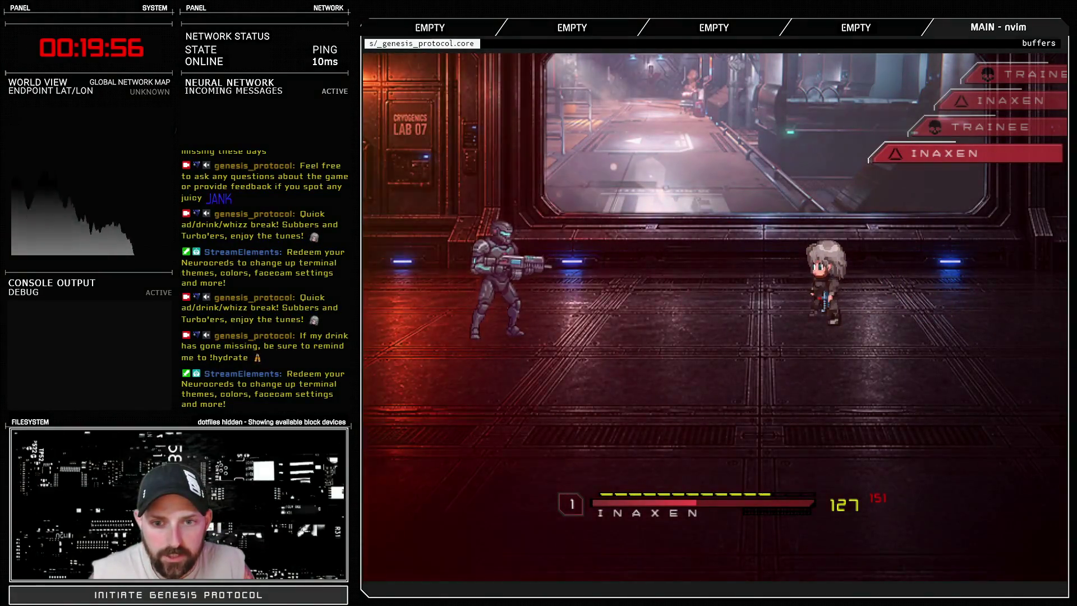
{"action": "key", "text": "Return"}
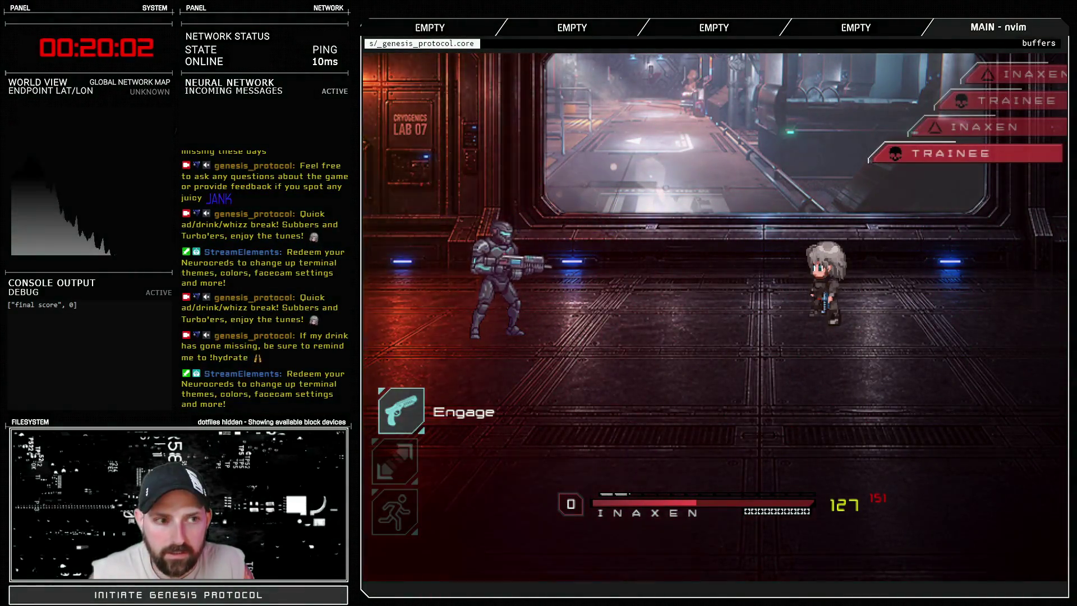
{"action": "key", "text": "Return"}
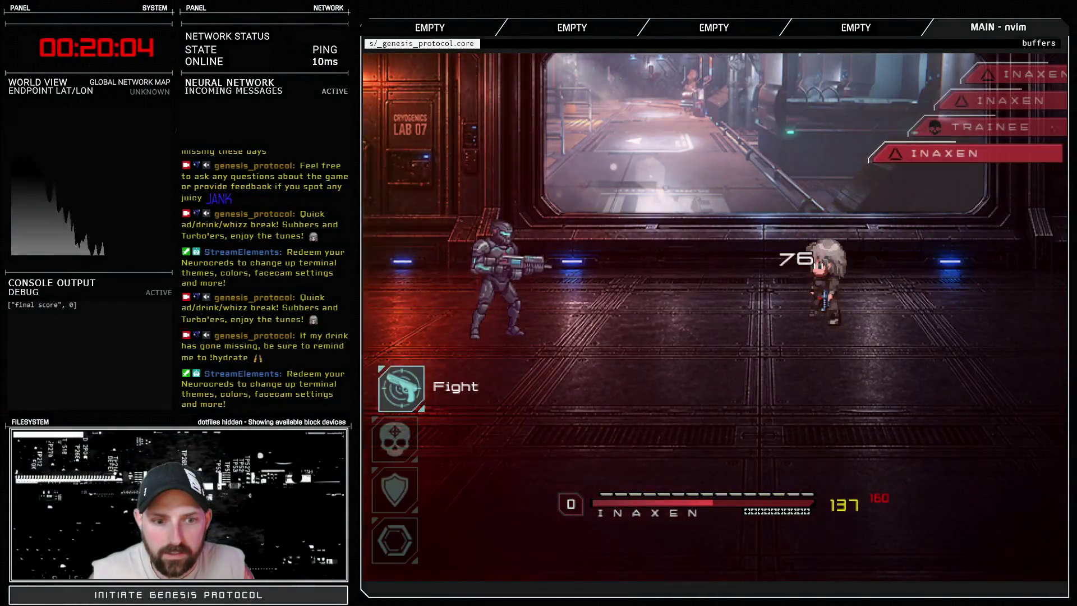
{"action": "key", "text": "Down"}
{"action": "key", "text": "Down"}
{"action": "key", "text": "Down"}
{"action": "key", "text": "Up"}
{"action": "key", "text": "Up"}
{"action": "key", "text": "Up"}
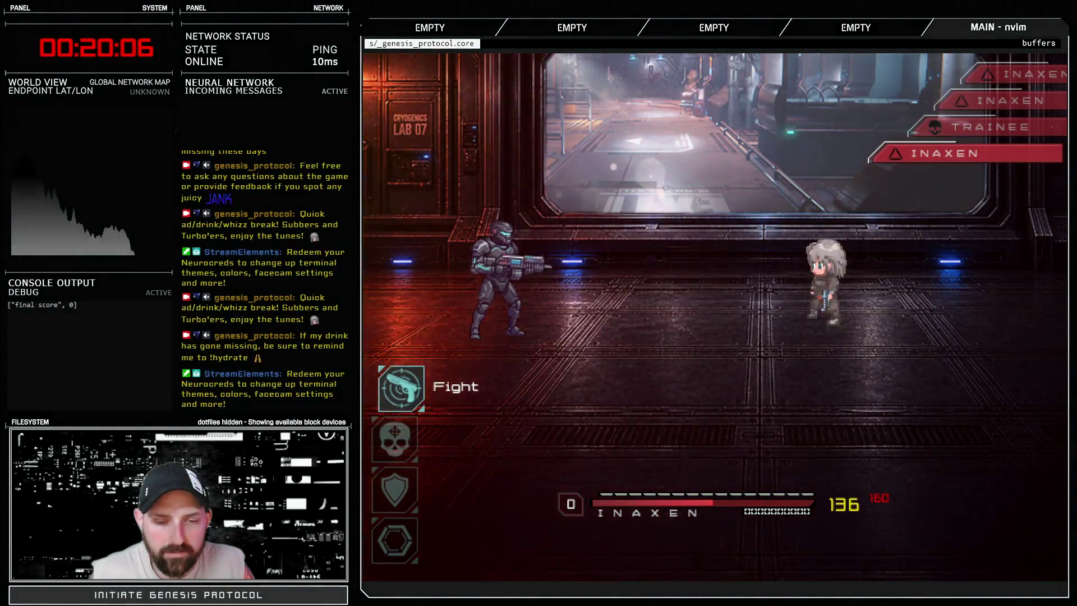
{"action": "key", "text": "Return"}
{"action": "key", "text": "Down"}
{"action": "key", "text": "Return"}
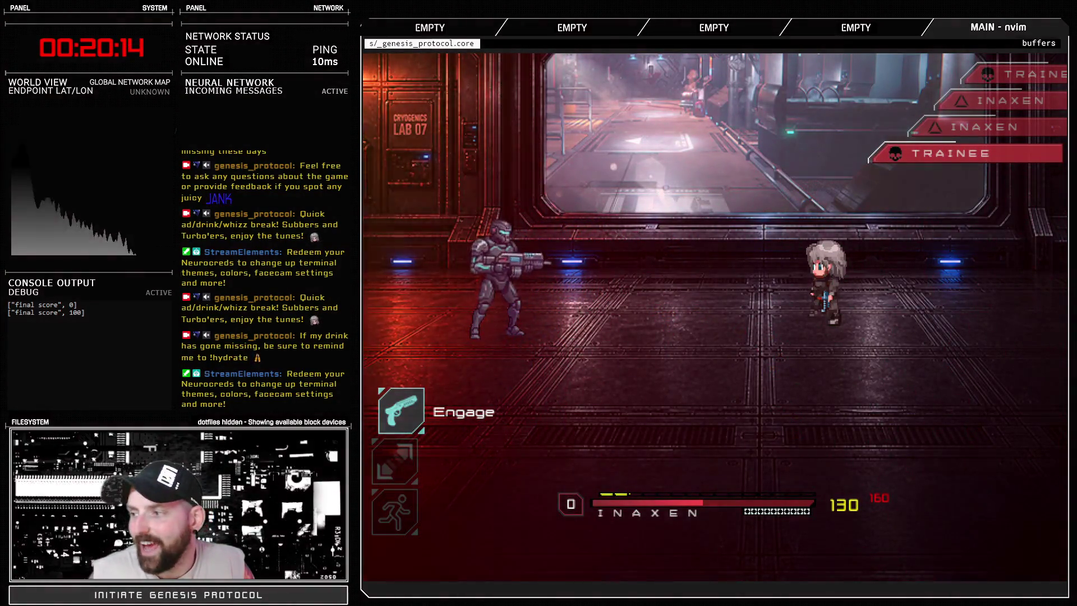
Step: Run away to end the battle test and switch the database to Skills
{"action": "key", "text": "Down"}
{"action": "key", "text": "Down"}
{"action": "key", "text": "Return"}
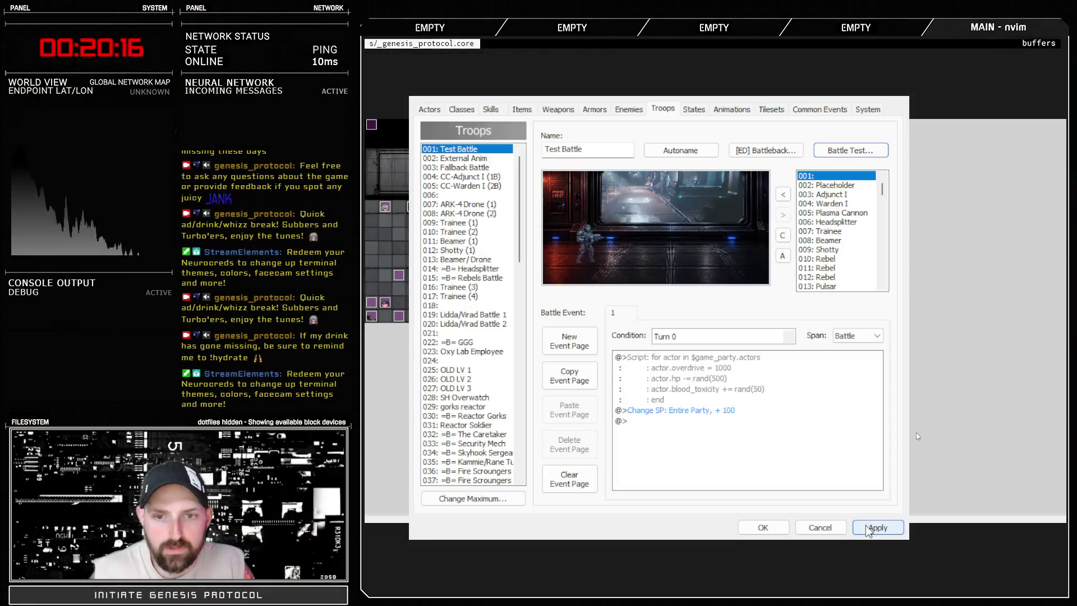
{"action": "left_click", "coordinate": [491, 108]}
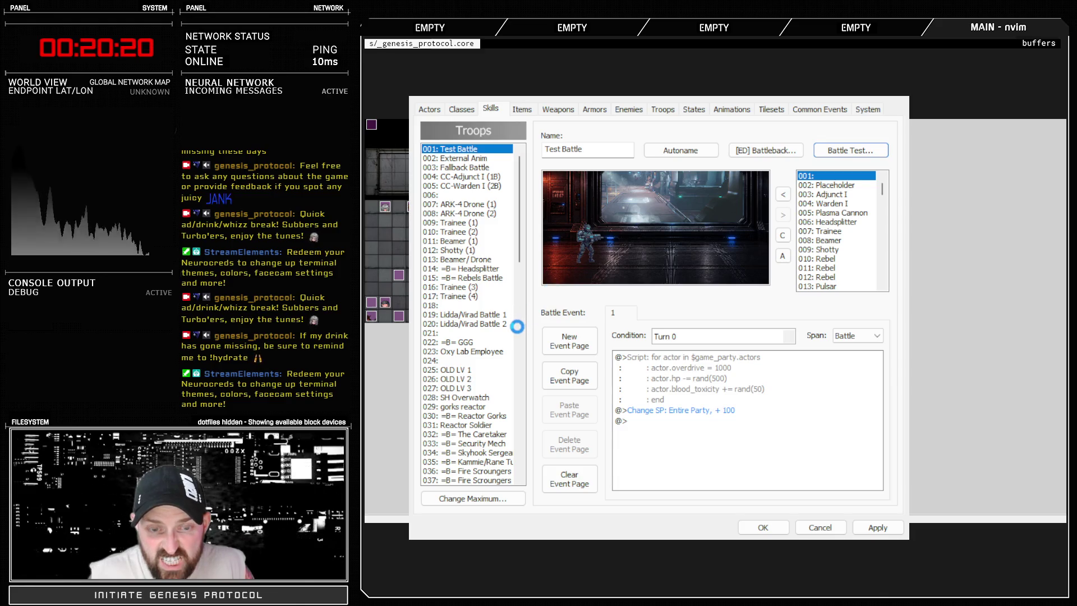
Step: Find 072: Crackshot, confirm its Power is 125, and close the database
{"action": "left_click_drag", "start_coordinate": [519, 248], "coordinate": [516, 224]}
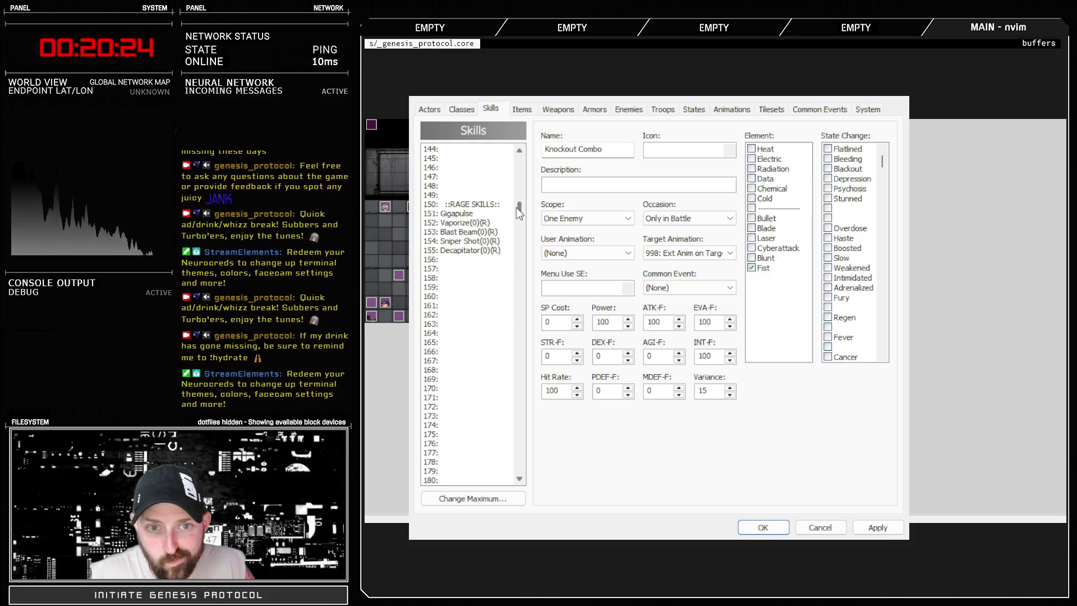
{"action": "scroll", "coordinate": [482, 292], "scroll_direction": "up", "scroll_amount": 15}
{"action": "scroll", "coordinate": [469, 353], "scroll_direction": "up", "scroll_amount": 8}
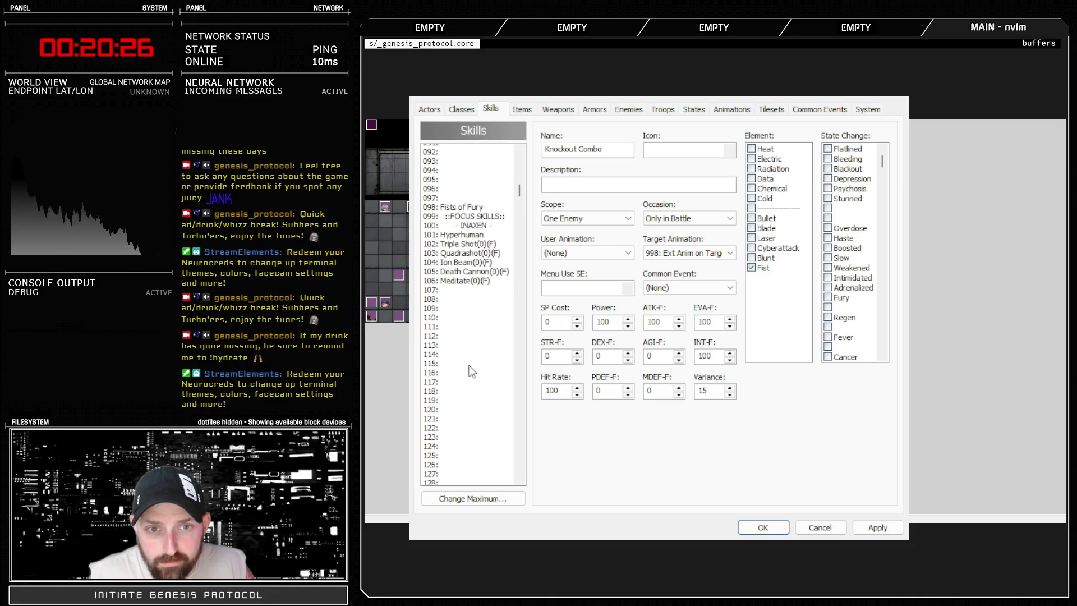
{"action": "scroll", "coordinate": [476, 336], "scroll_direction": "up", "scroll_amount": 12}
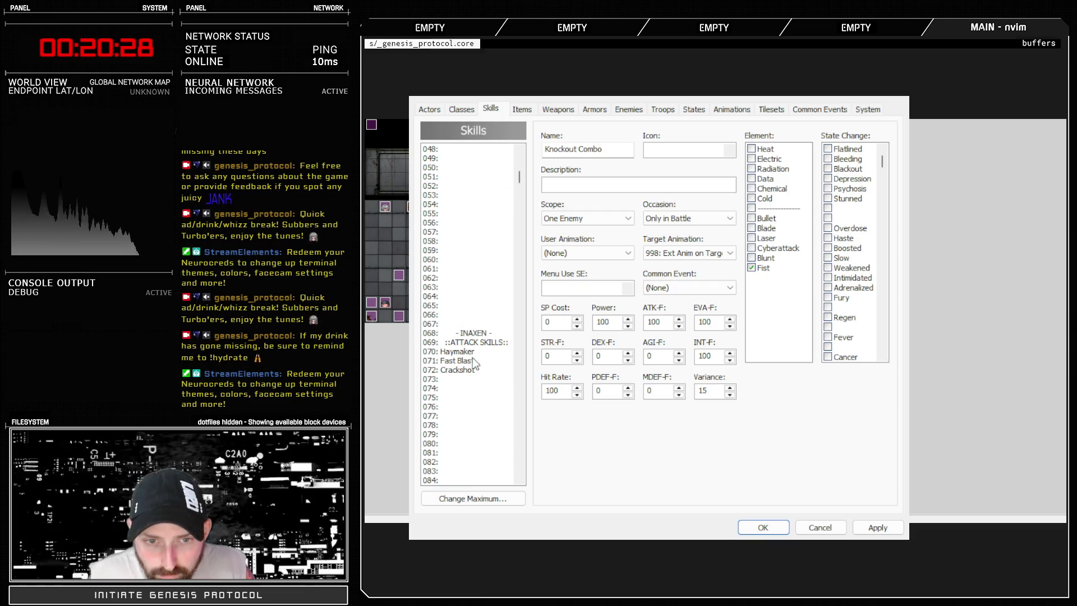
{"action": "left_click", "coordinate": [470, 369]}
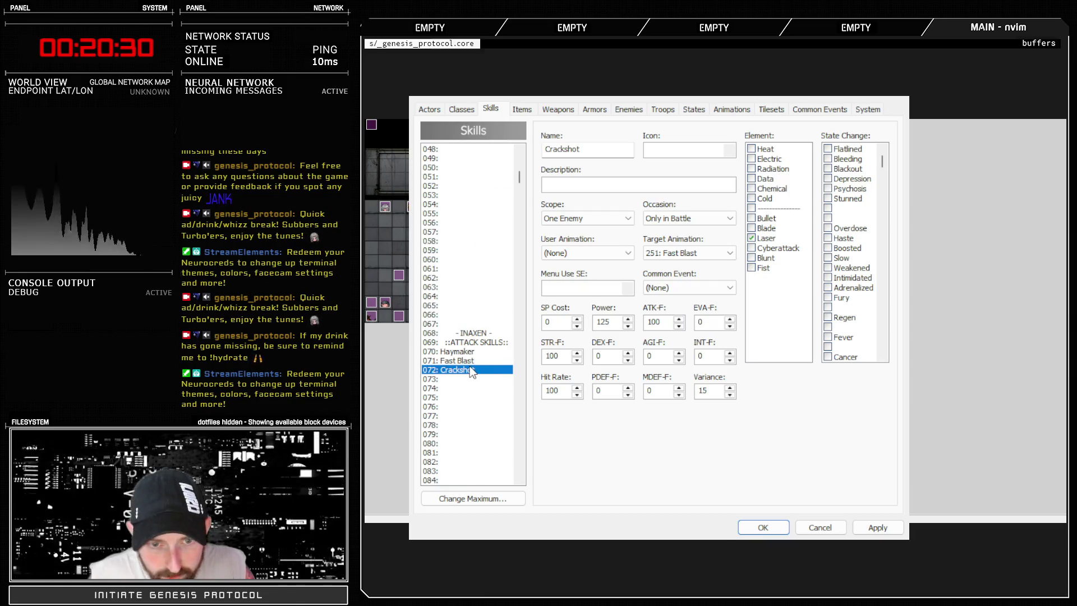
{"action": "key", "text": "Up"}
{"action": "key", "text": "Down"}
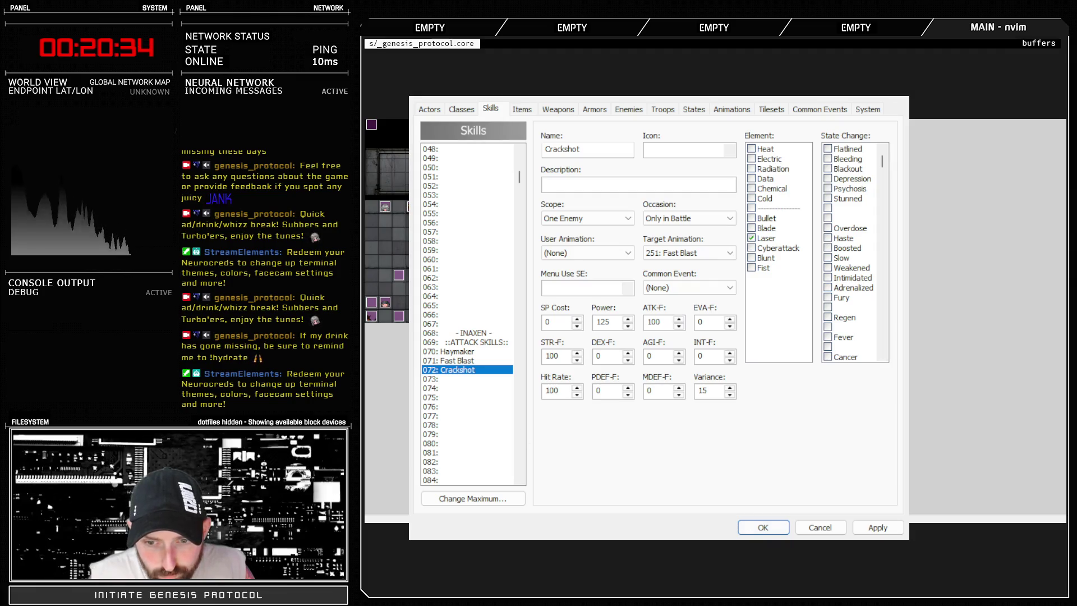
{"action": "key", "text": "Return"}
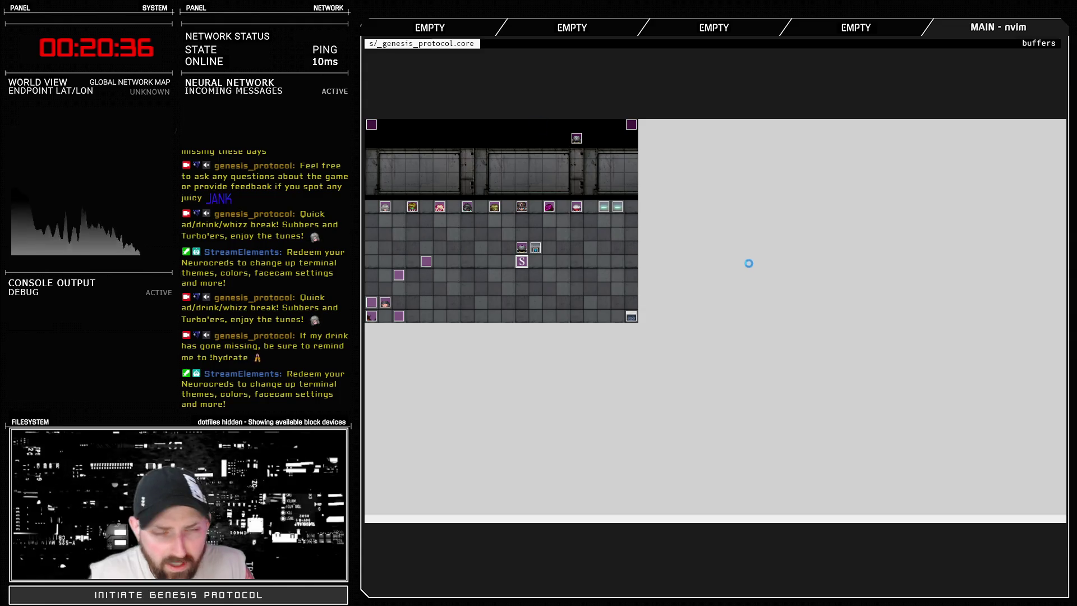
{"action": "key", "text": "F11"}
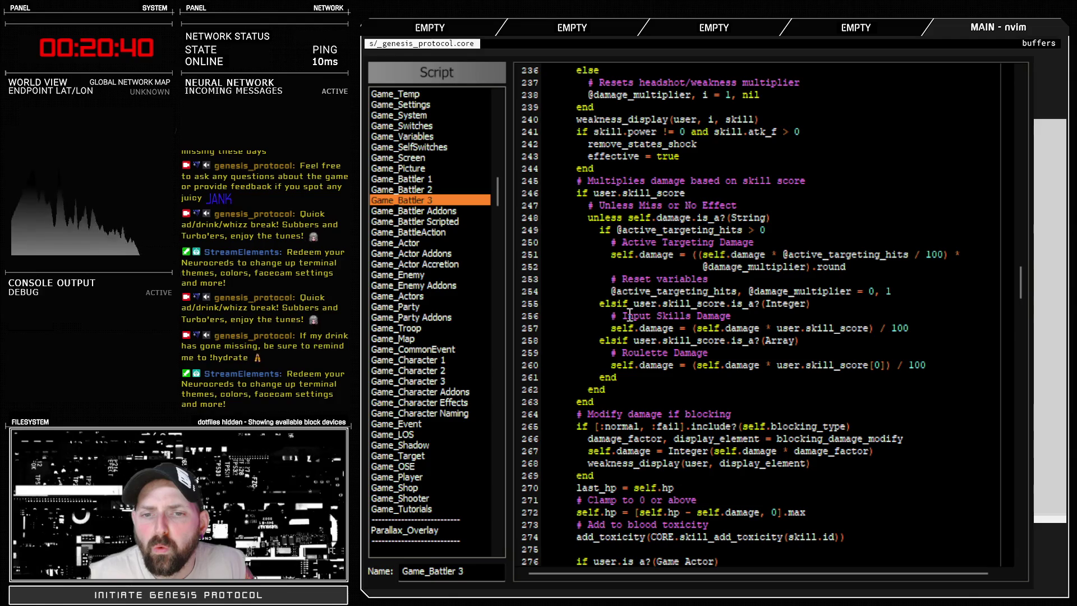
{"action": "type", "text": "+"}
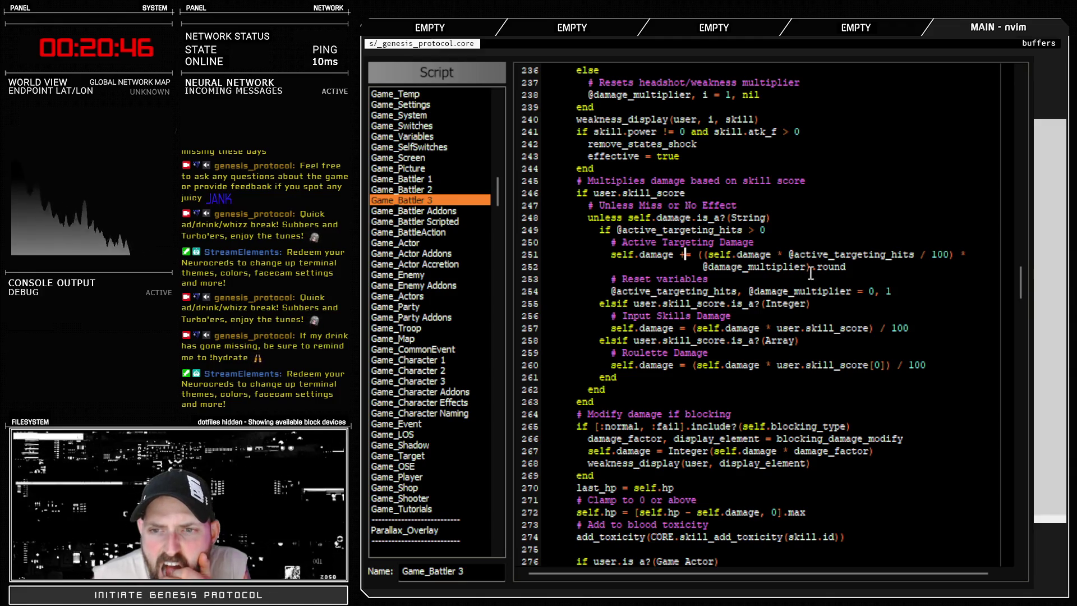
{"action": "double_click", "coordinate": [895, 256]}
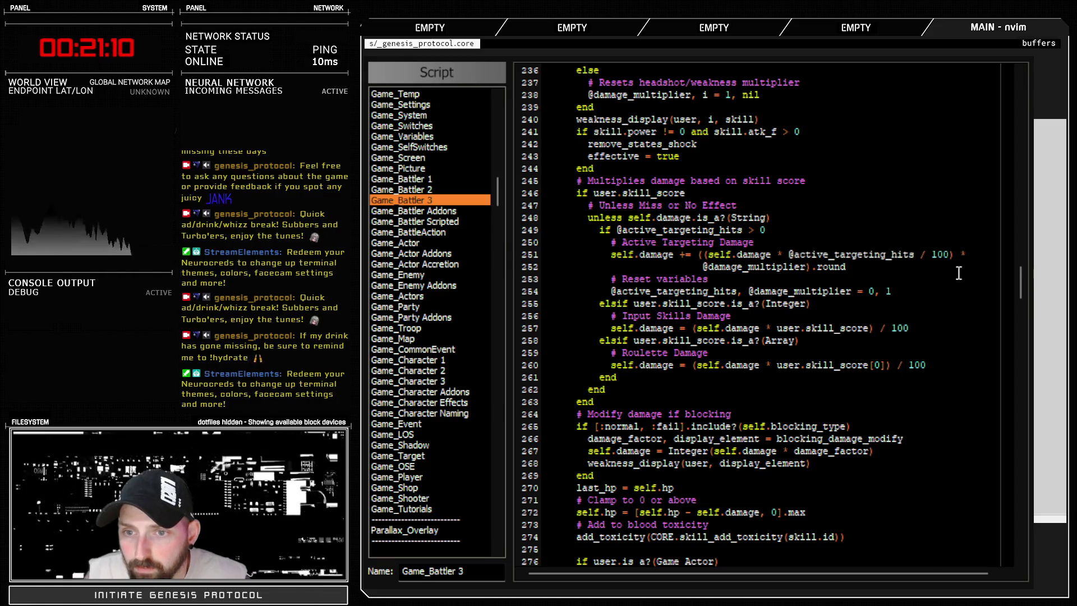
{"action": "key", "text": "e"}
{"action": "key", "text": "e"}
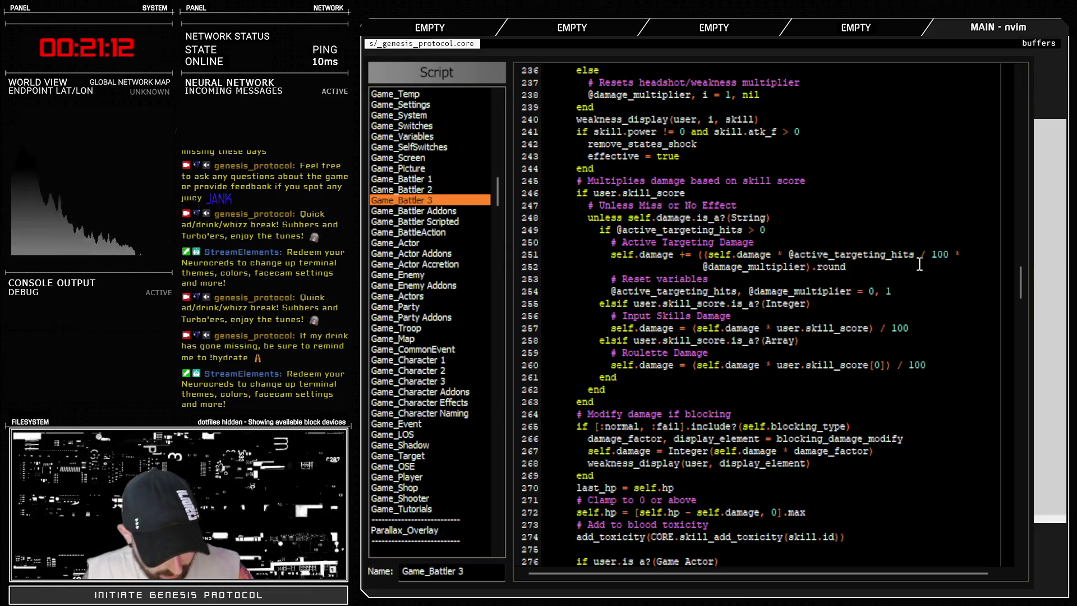
{"action": "type", "text": ")"}
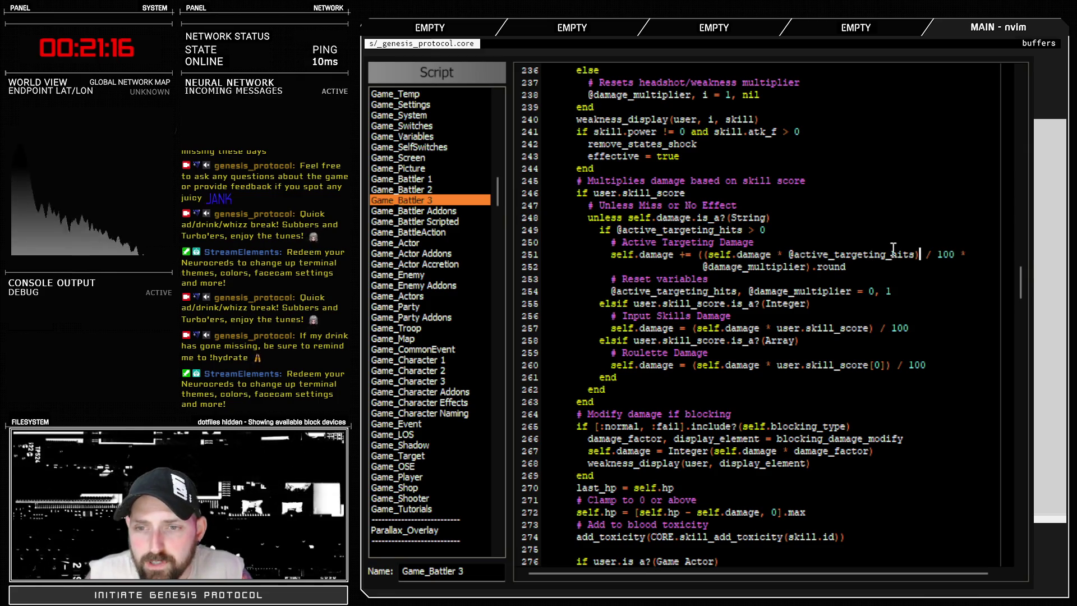
{"action": "double_click", "coordinate": [900, 254]}
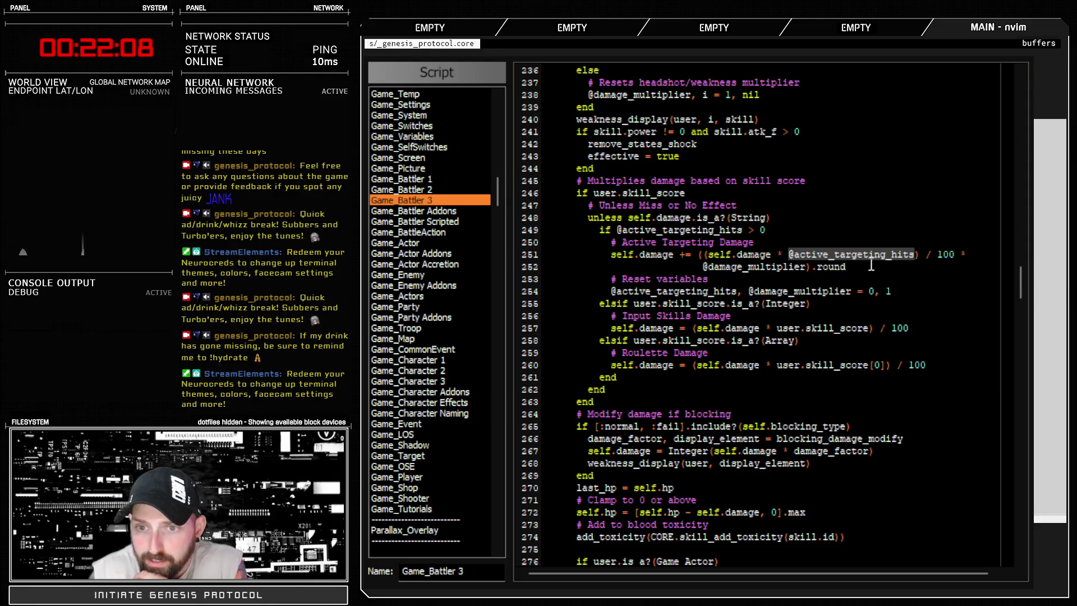
{"action": "double_click", "coordinate": [734, 255]}
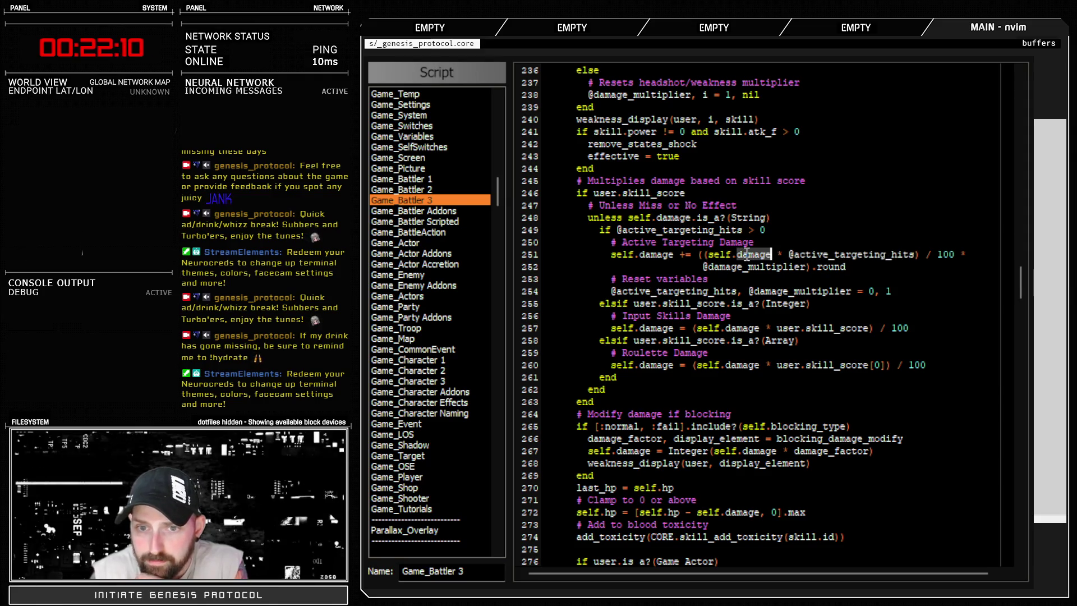
{"action": "double_click", "coordinate": [838, 256]}
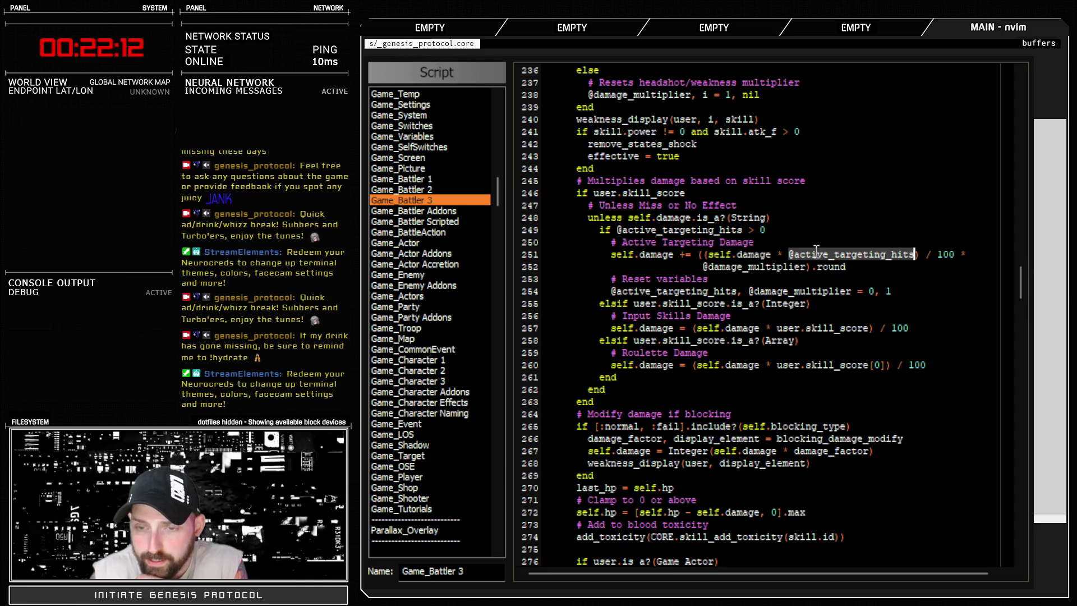
{"action": "left_click_drag", "start_coordinate": [724, 242], "coordinate": [905, 263]}
{"action": "left_click", "coordinate": [894, 259]}
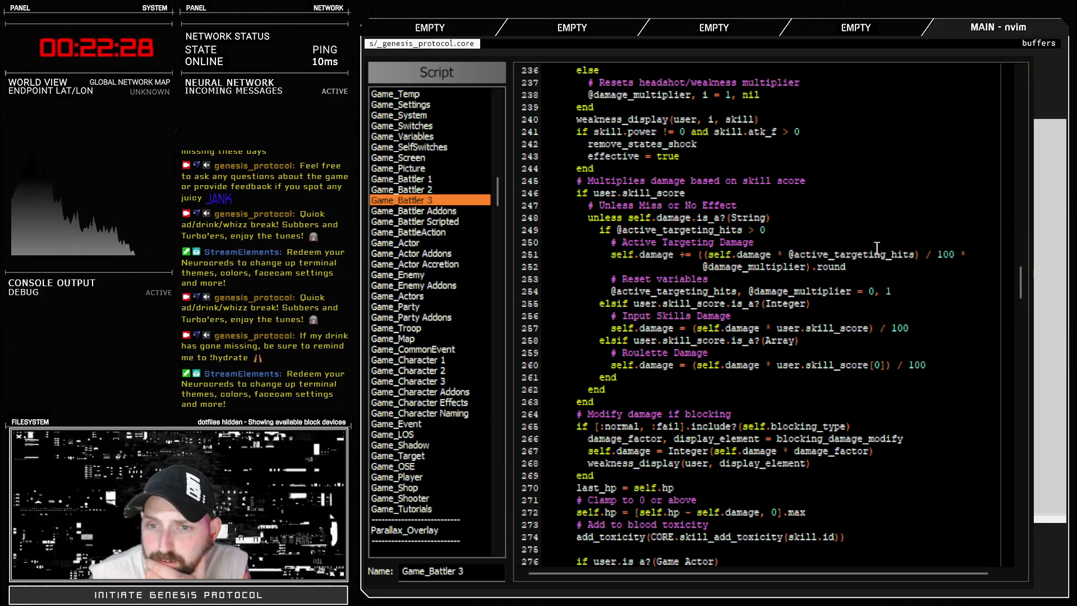
{"action": "key", "text": "Escape"}
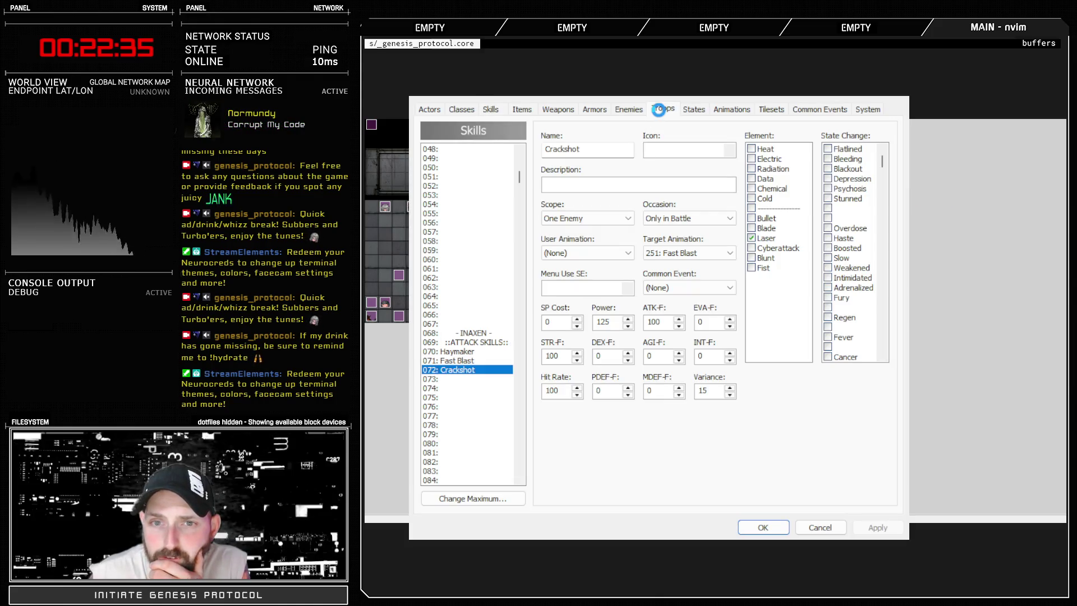
Step: Enter 100 as 072: Crackshot's Power, apply it, and confirm the saved value
{"action": "left_click", "coordinate": [660, 109]}
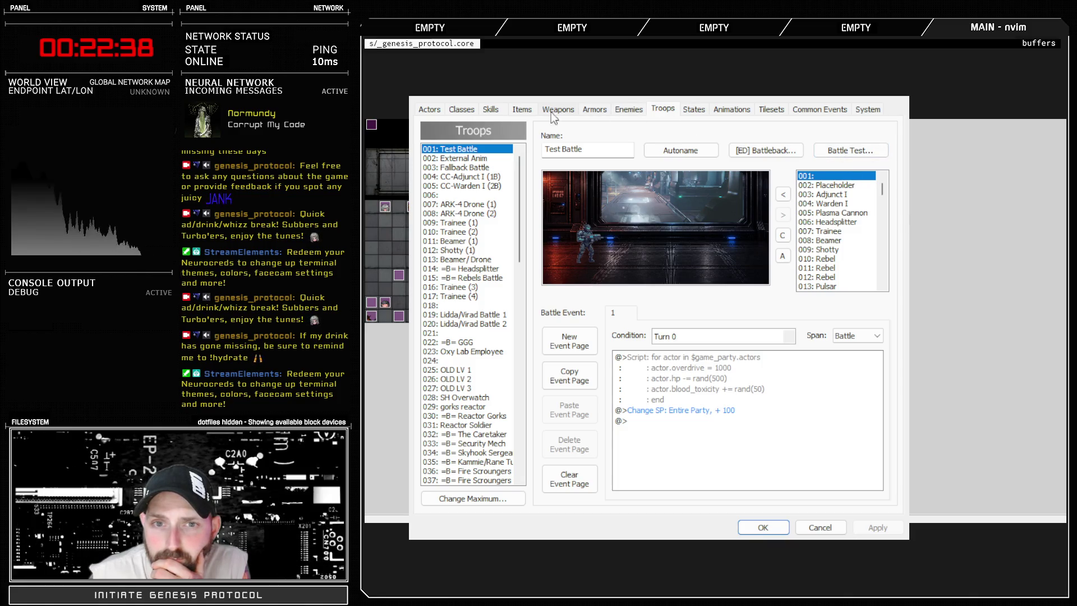
{"action": "left_click", "coordinate": [496, 111]}
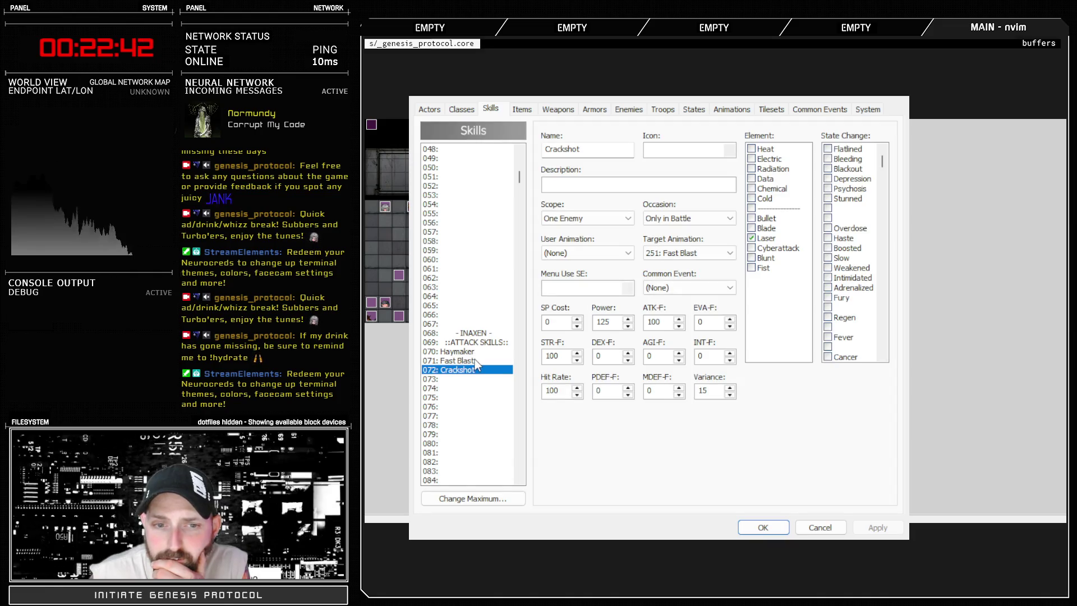
{"action": "left_click", "coordinate": [474, 360]}
{"action": "left_click", "coordinate": [475, 369]}
{"action": "double_click", "coordinate": [603, 322]}
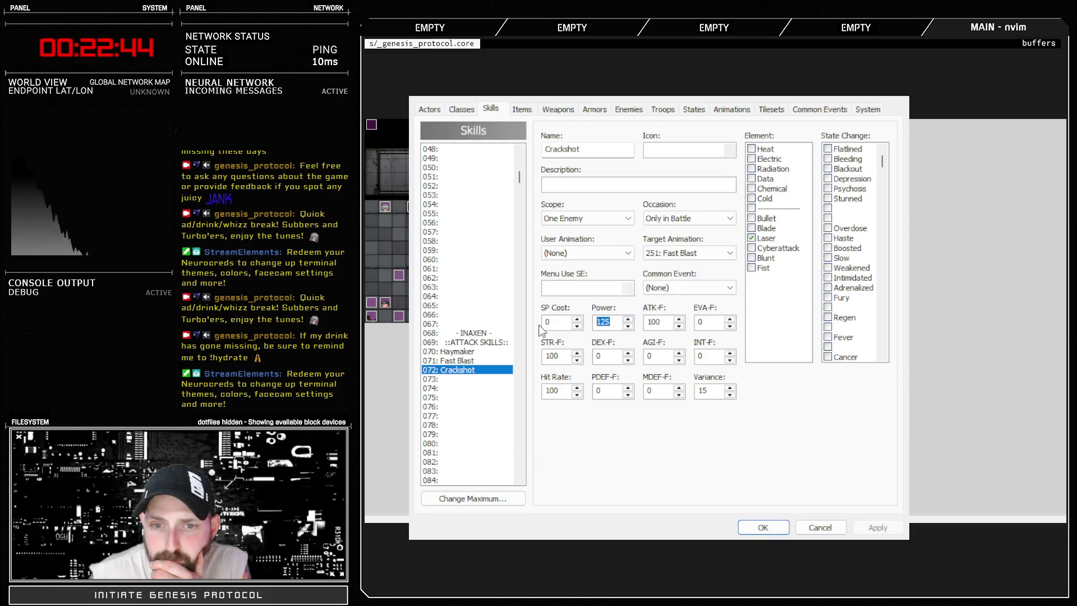
{"action": "type", "text": "100"}
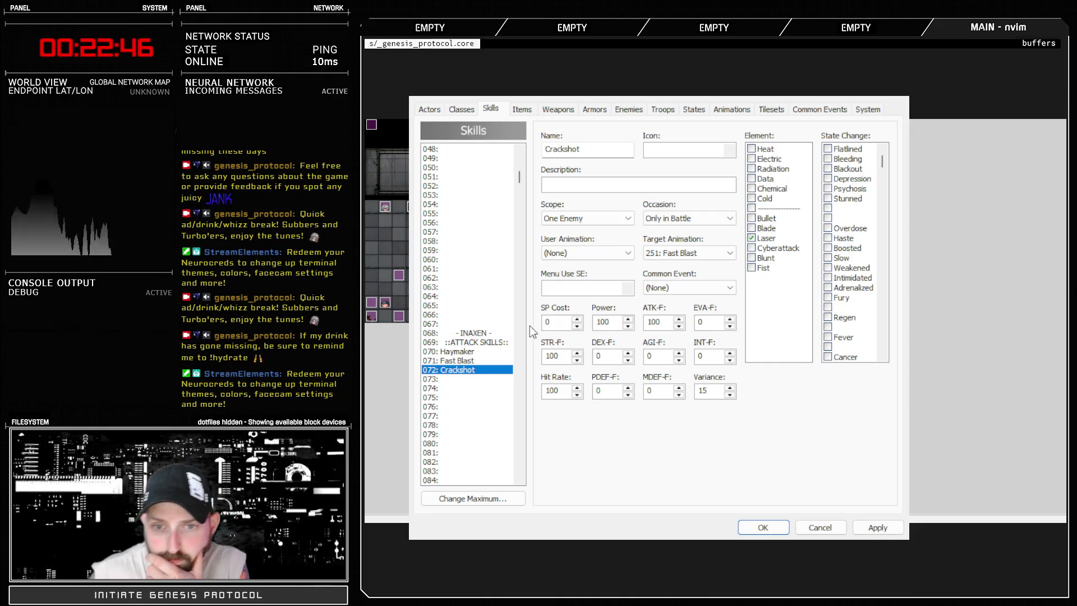
{"action": "left_click", "coordinate": [877, 527]}
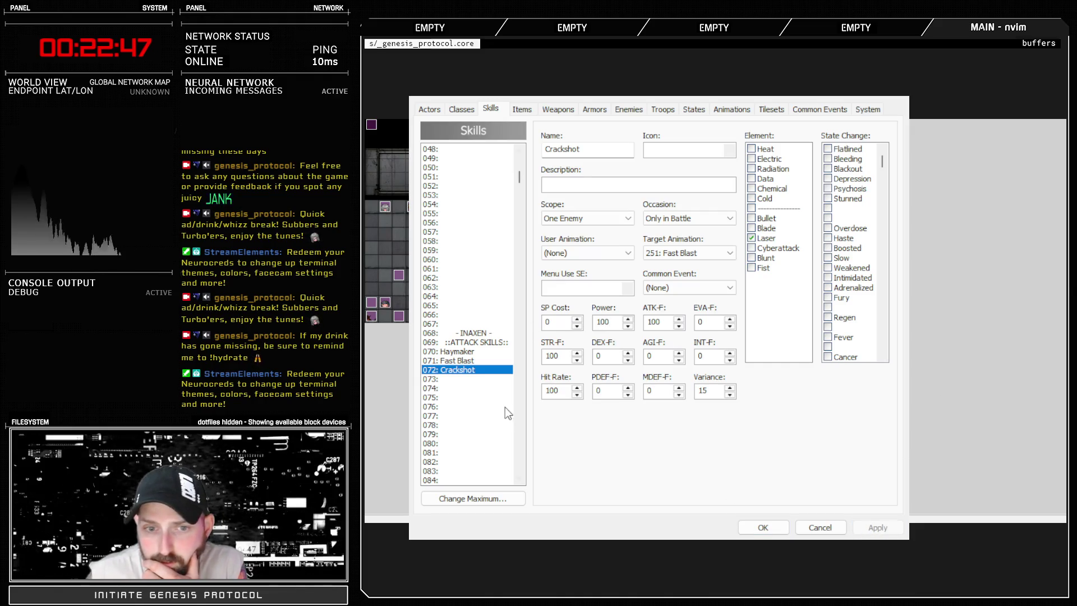
{"action": "left_click", "coordinate": [459, 362]}
{"action": "left_click", "coordinate": [463, 370]}
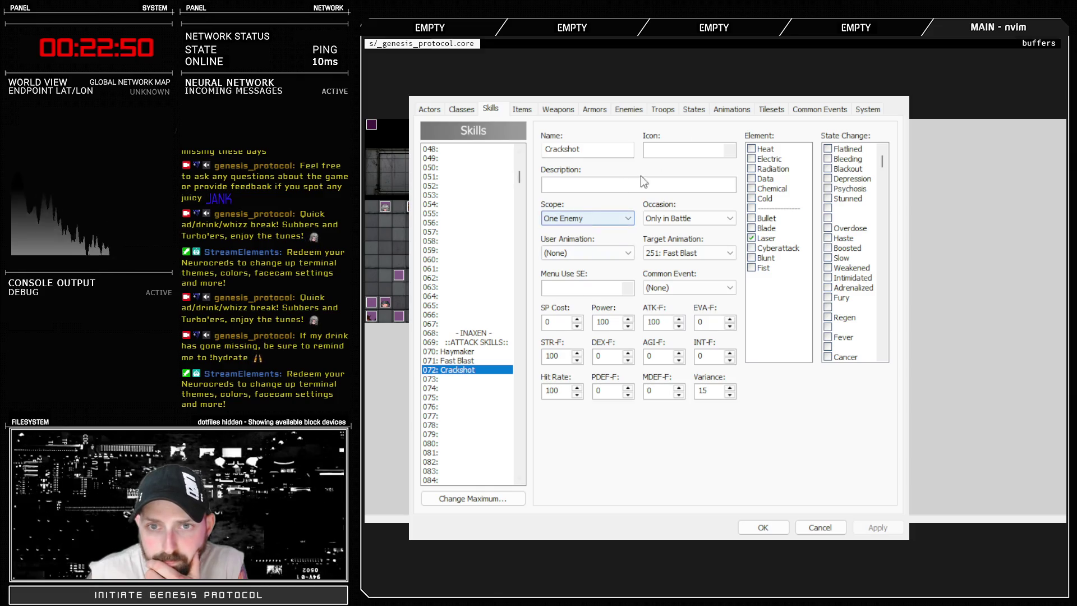
{"action": "left_click", "coordinate": [664, 109]}
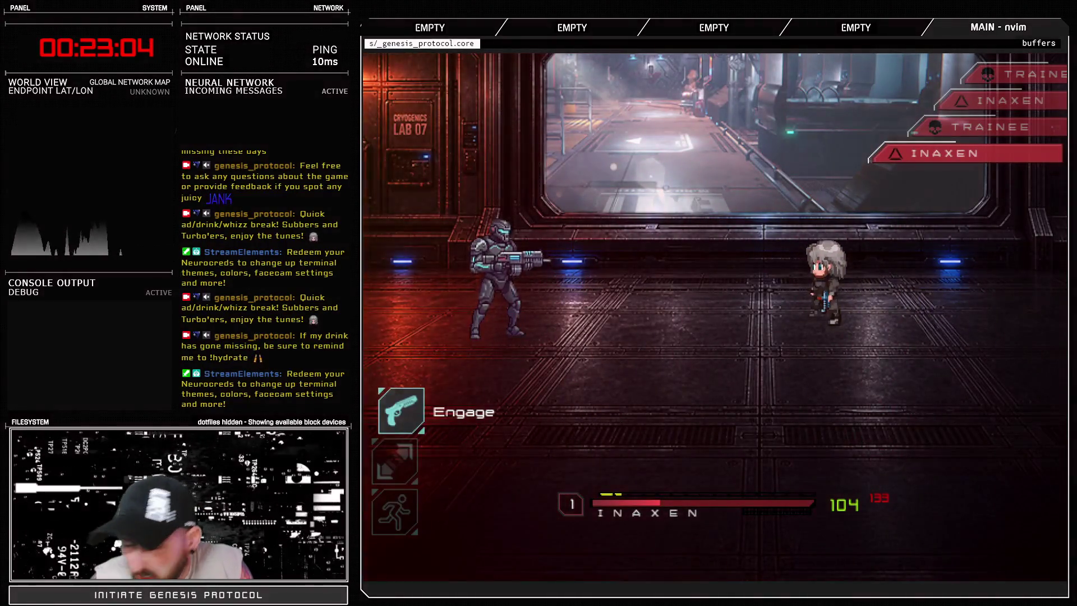
Step: Fire Inaxen's Crackshot at the Trainee in the battle test
{"action": "key", "text": "Return"}
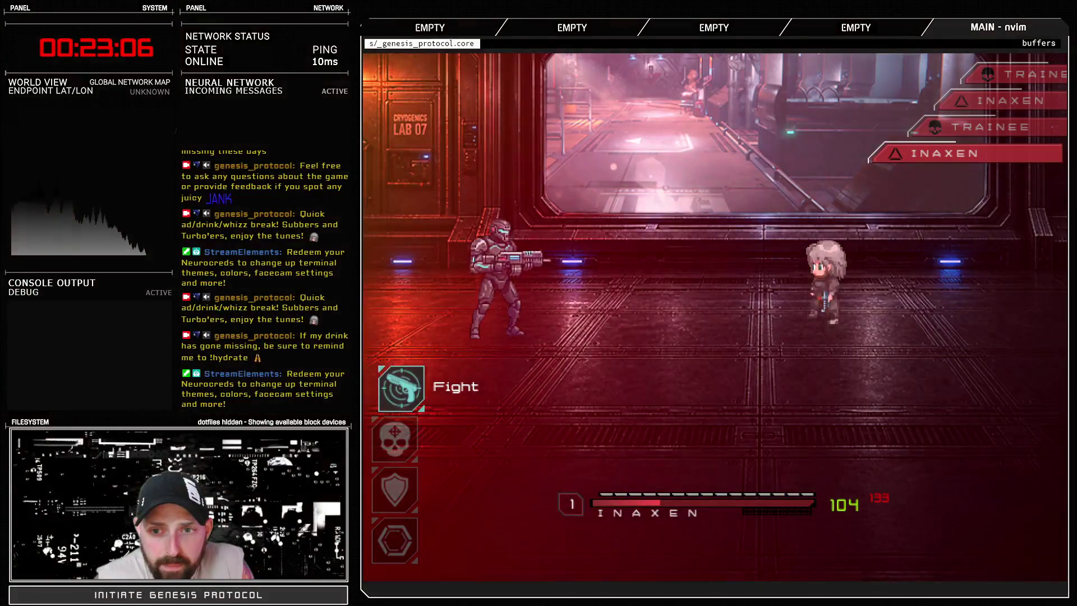
{"action": "key", "text": "Return"}
{"action": "key", "text": "Down"}
{"action": "key", "text": "Return"}
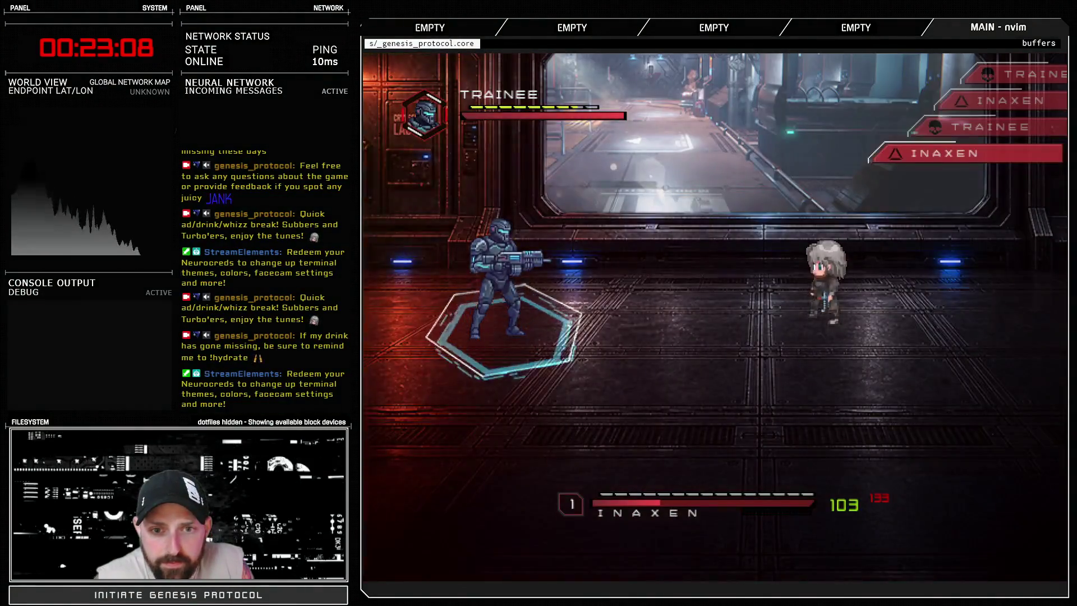
{"action": "key", "text": "Return"}
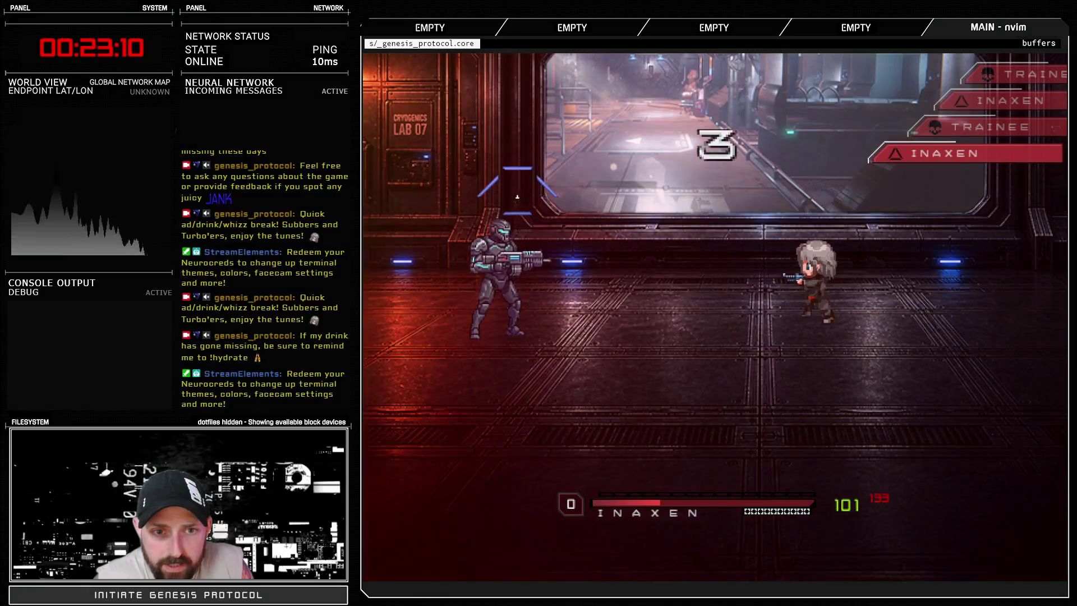
{"action": "key", "text": "Return"}
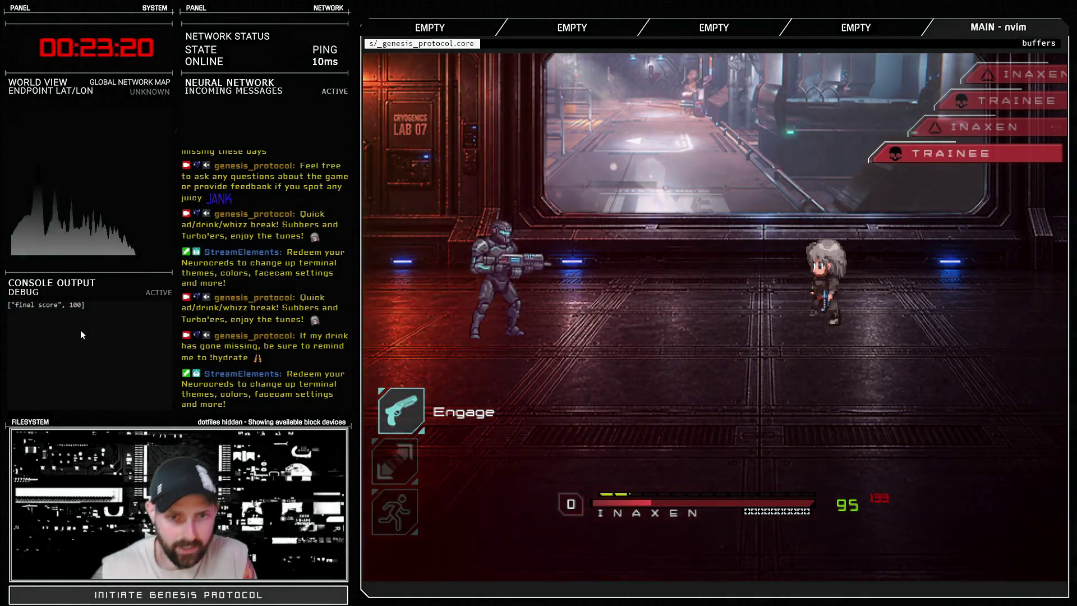
Step: Attack the enemy with Fast Blast
{"action": "key", "text": "Return"}
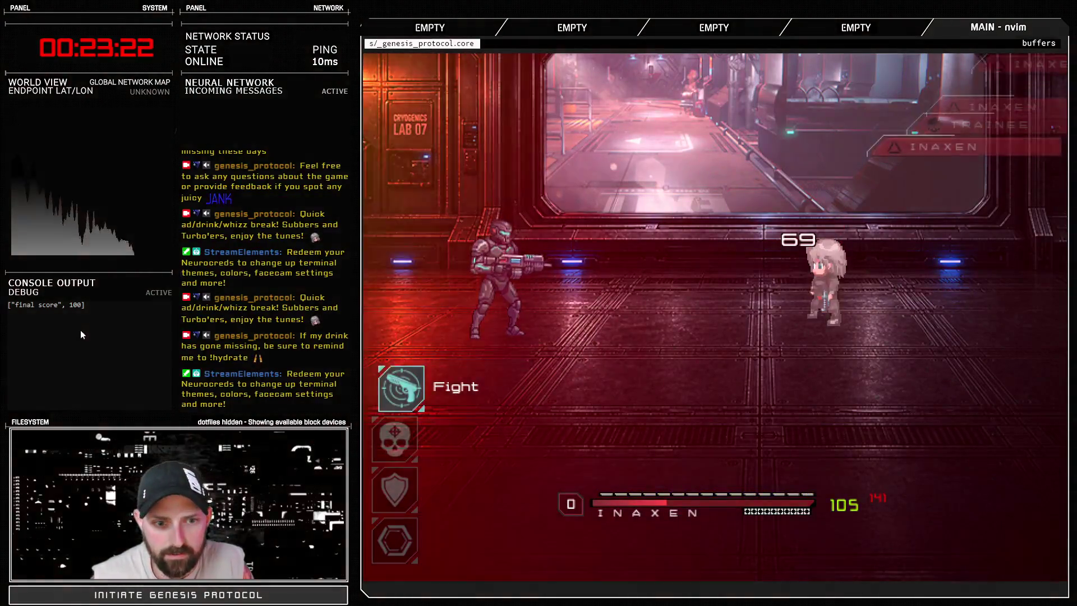
{"action": "key", "text": "Return"}
{"action": "key", "text": "Return"}
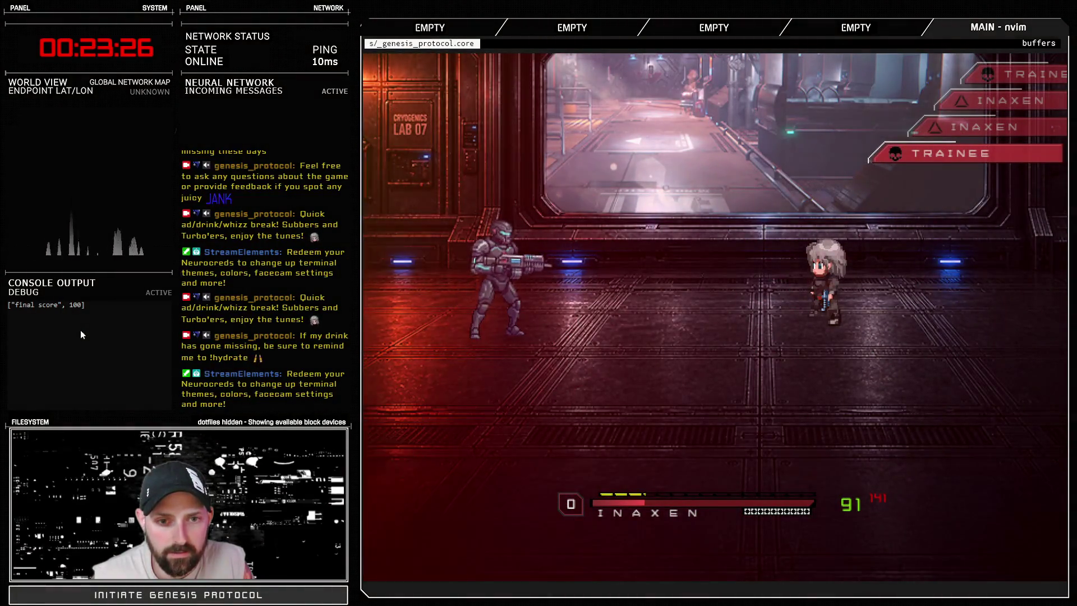
{"action": "key", "text": "Return"}
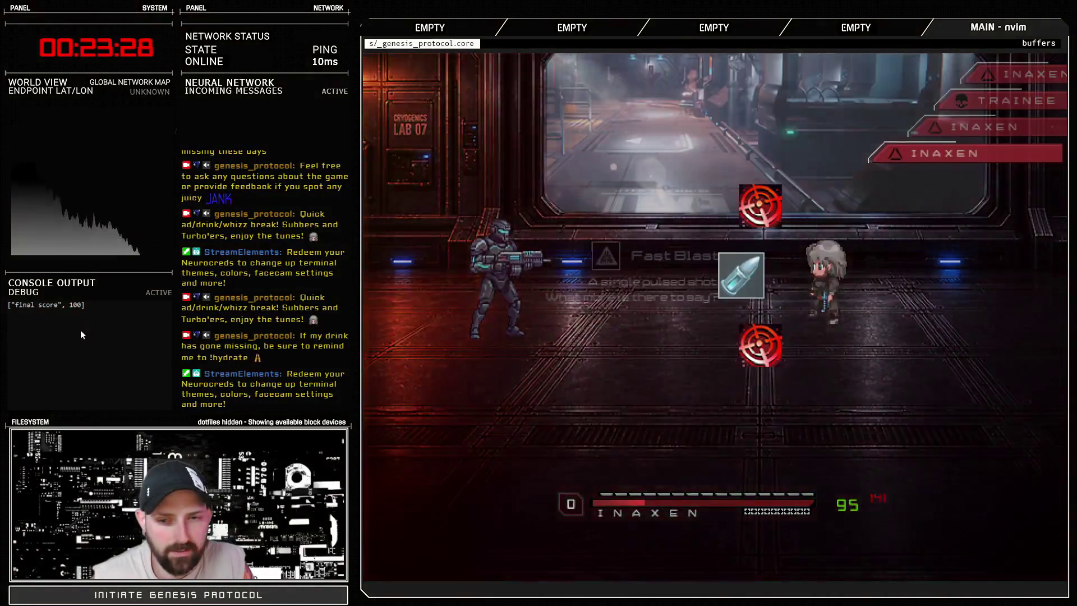
{"action": "key", "text": "Return"}
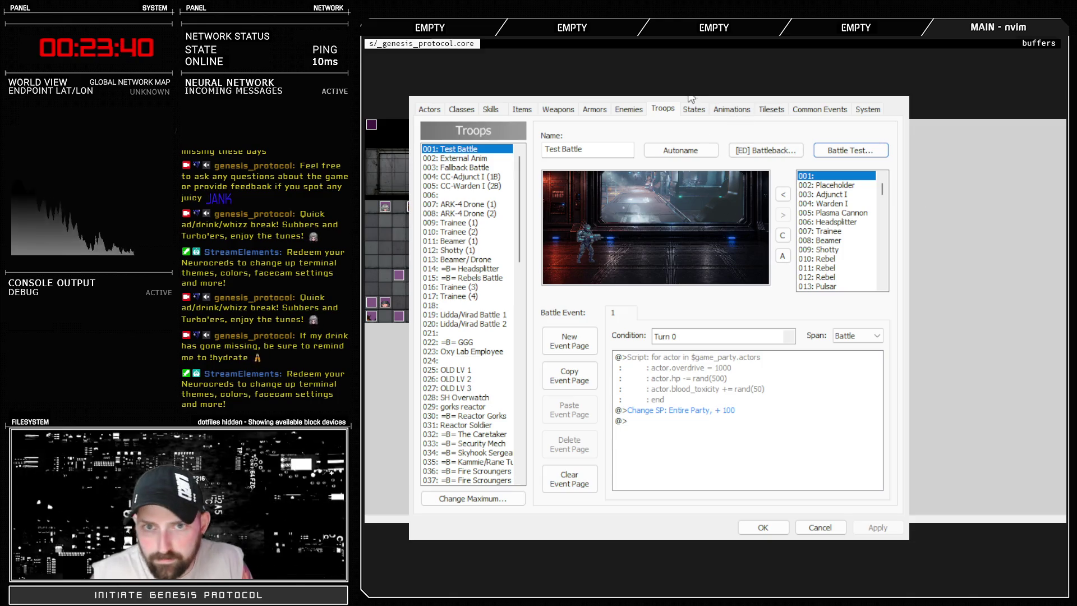
Step: Enter 150 in Crackshot's Power field in the Skills database and apply it
{"action": "left_click", "coordinate": [490, 109]}
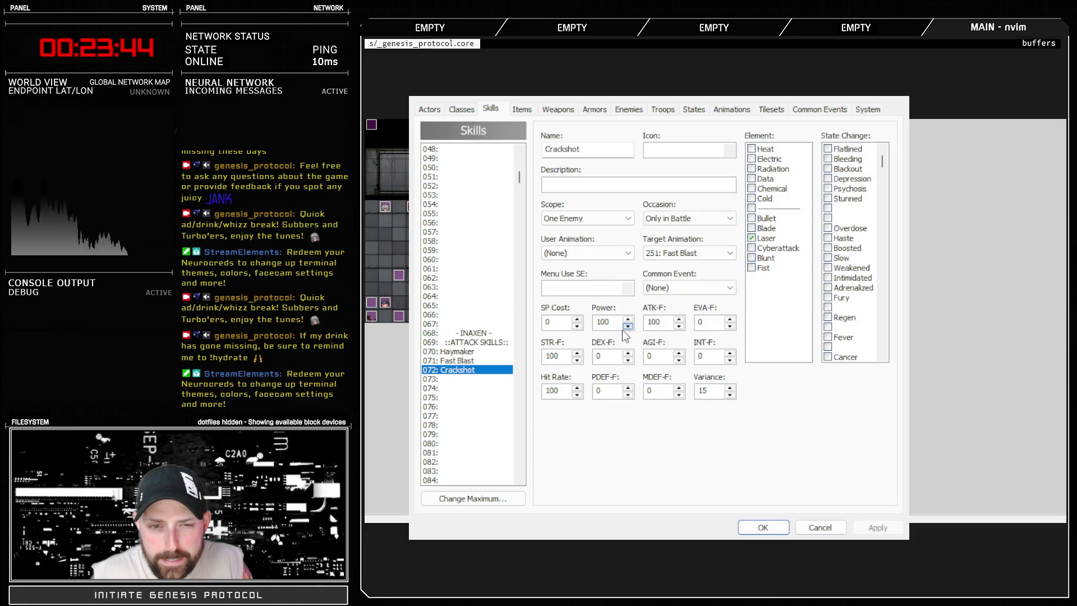
{"action": "double_click", "coordinate": [617, 323]}
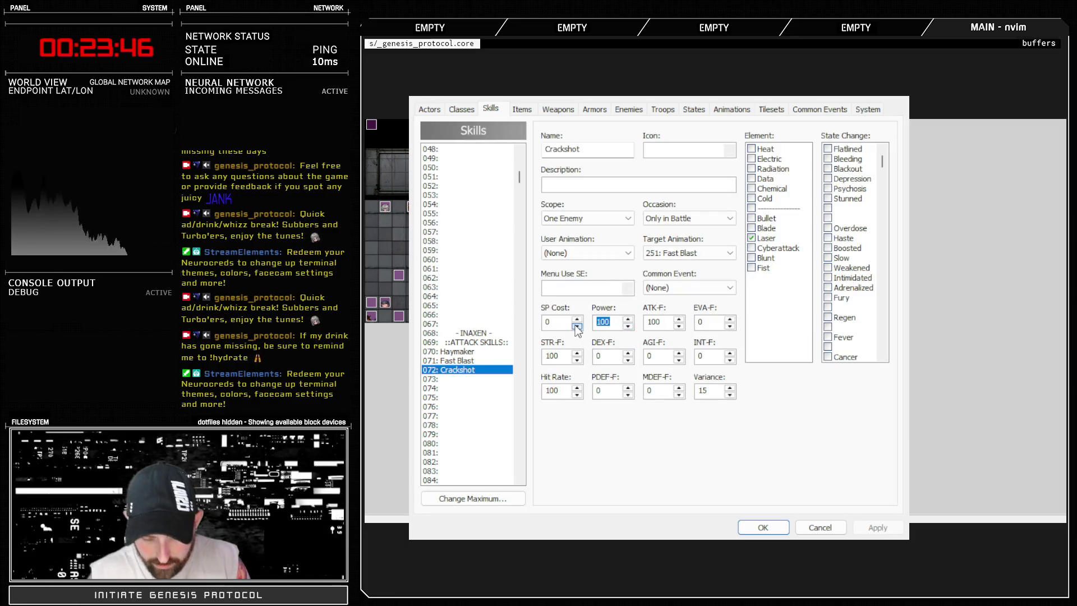
{"action": "type", "text": "150"}
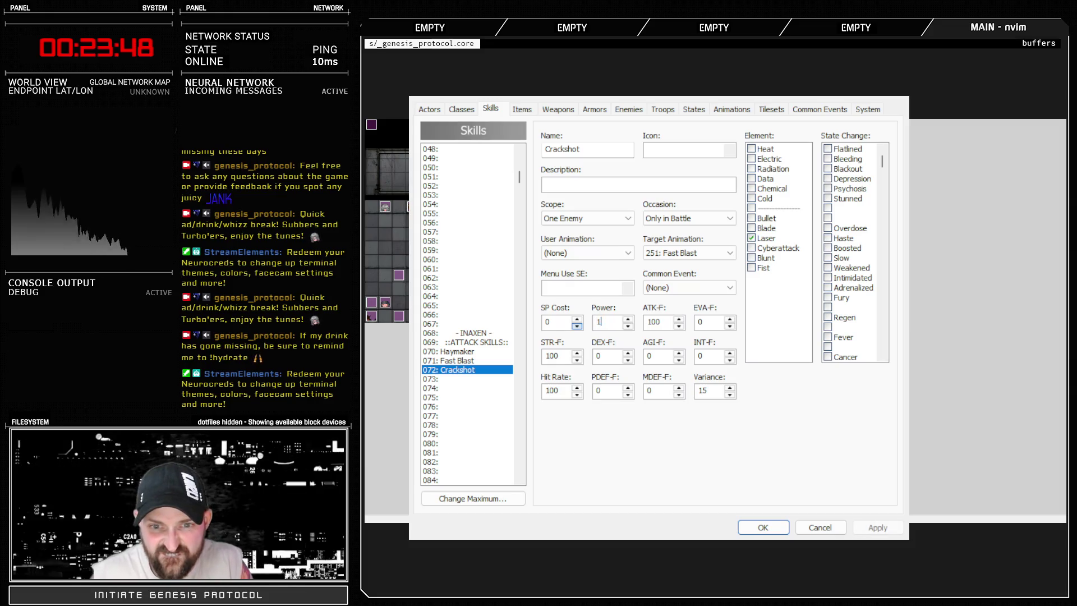
{"action": "left_click", "coordinate": [480, 361]}
{"action": "left_click", "coordinate": [480, 370]}
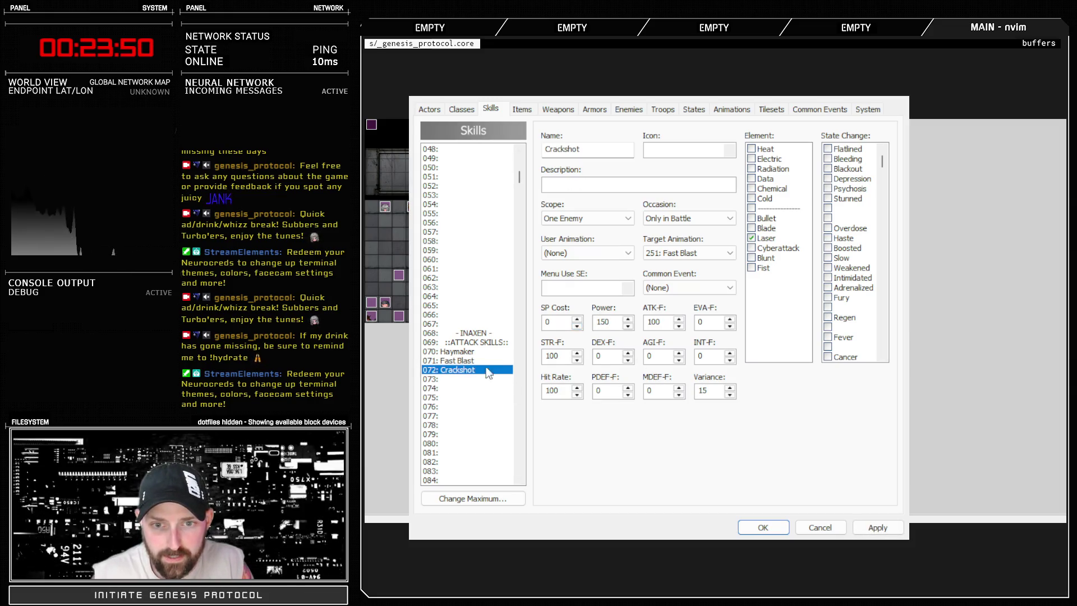
{"action": "left_click", "coordinate": [869, 527]}
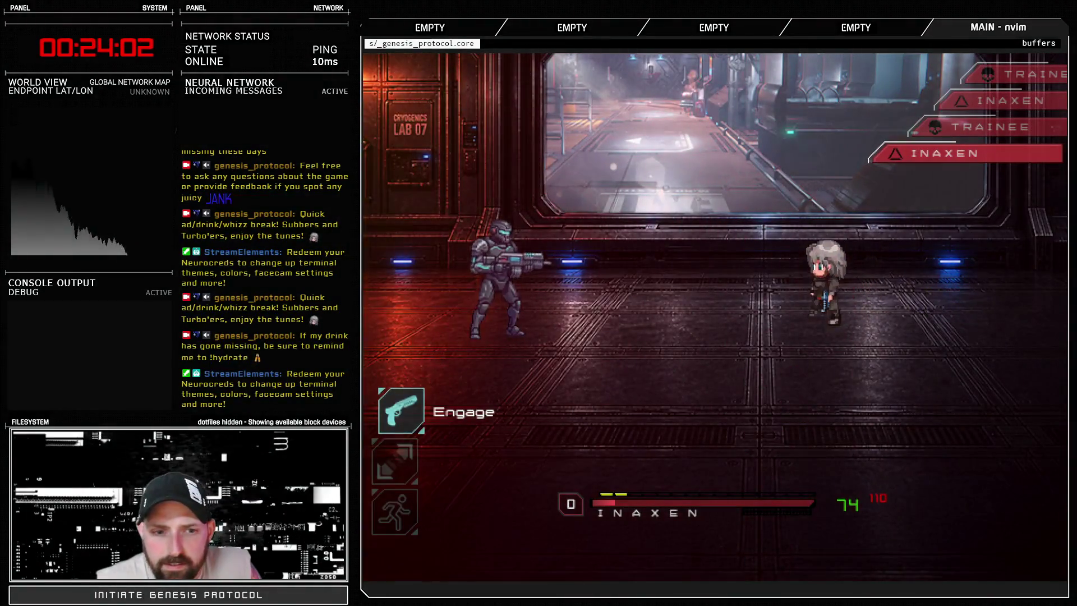
Step: Fire Crackshot at the soldier, then follow up with a Fast Blast attack on the Trainee
{"action": "key", "text": "Down"}
{"action": "key", "text": "Up"}
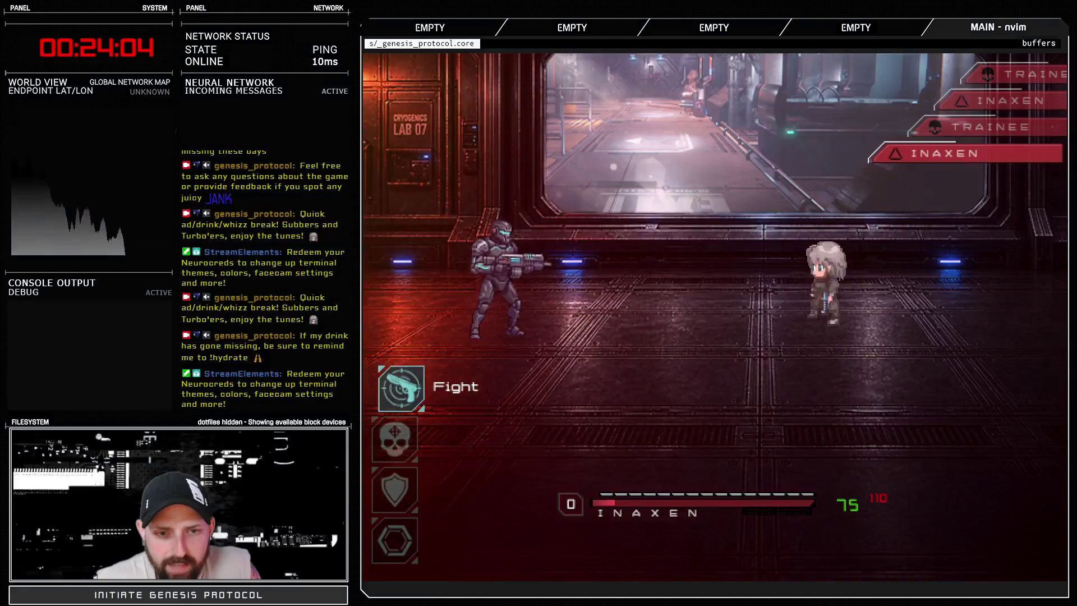
{"action": "key", "text": "Return"}
{"action": "key", "text": "Down"}
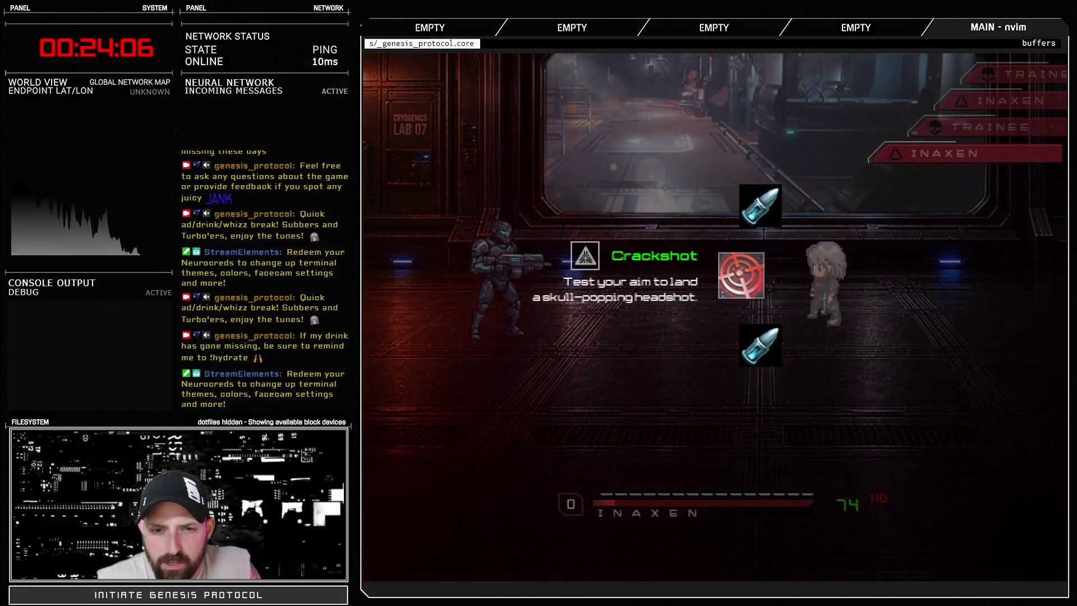
{"action": "key", "text": "Return"}
{"action": "key", "text": "Return"}
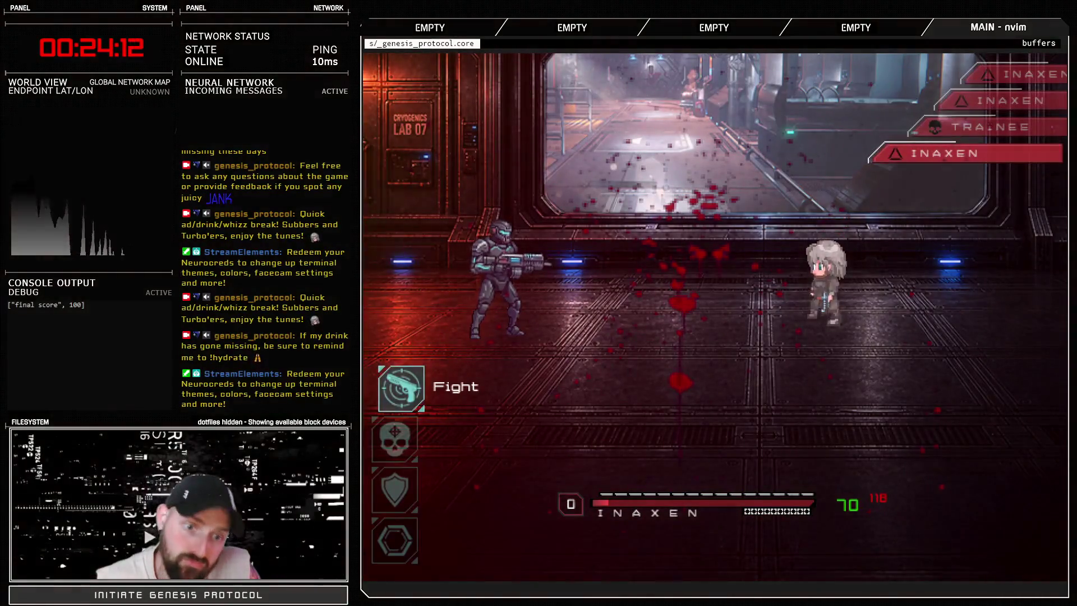
{"action": "key", "text": "Return"}
{"action": "key", "text": "Return"}
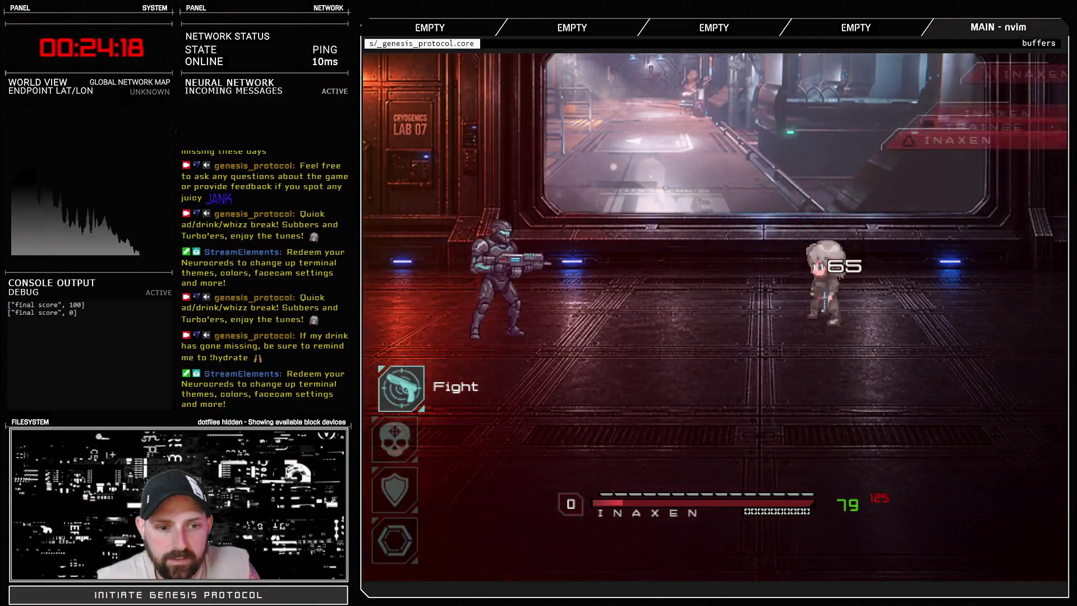
{"action": "key", "text": "Down"}
{"action": "key", "text": "Return"}
{"action": "key", "text": "Return"}
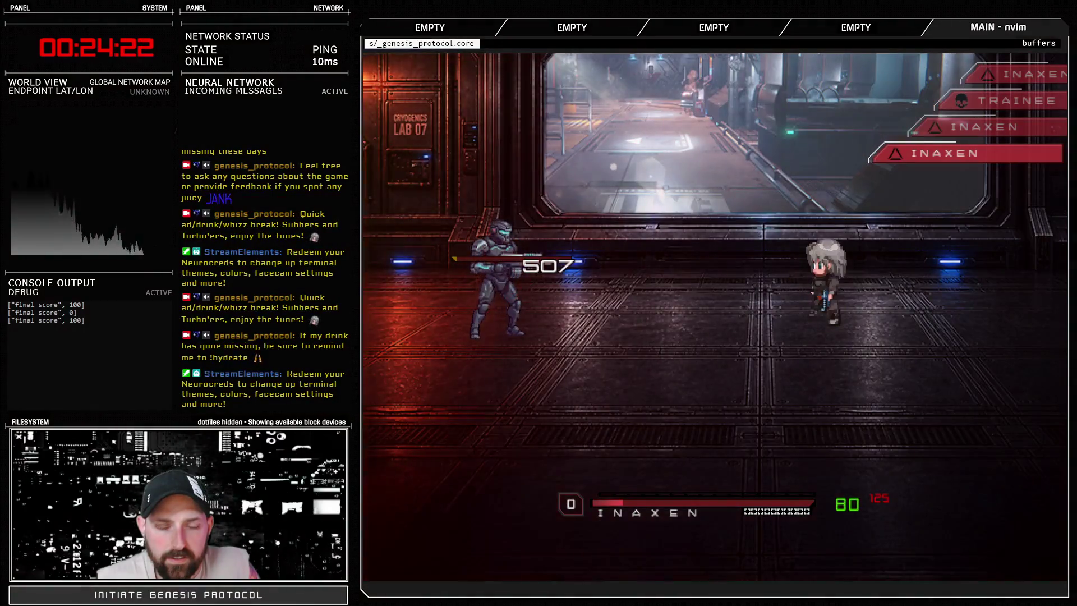
Step: Target the Trainee with Fast Blast again over the next battle turns
{"action": "key", "text": "Return"}
{"action": "key", "text": "Down"}
{"action": "key", "text": "Return"}
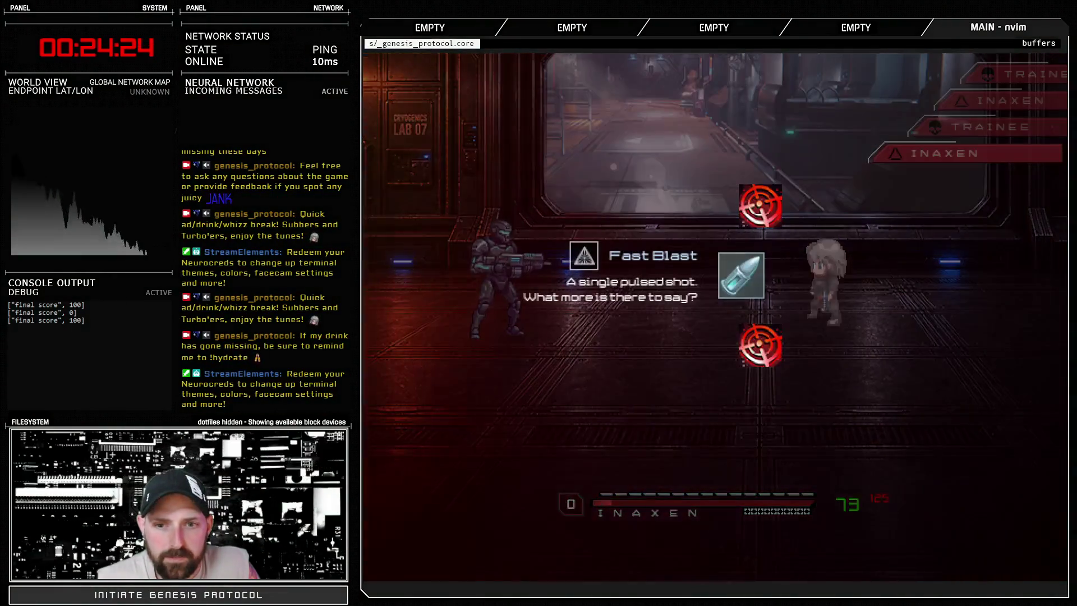
{"action": "key", "text": "Return"}
{"action": "key", "text": "Return"}
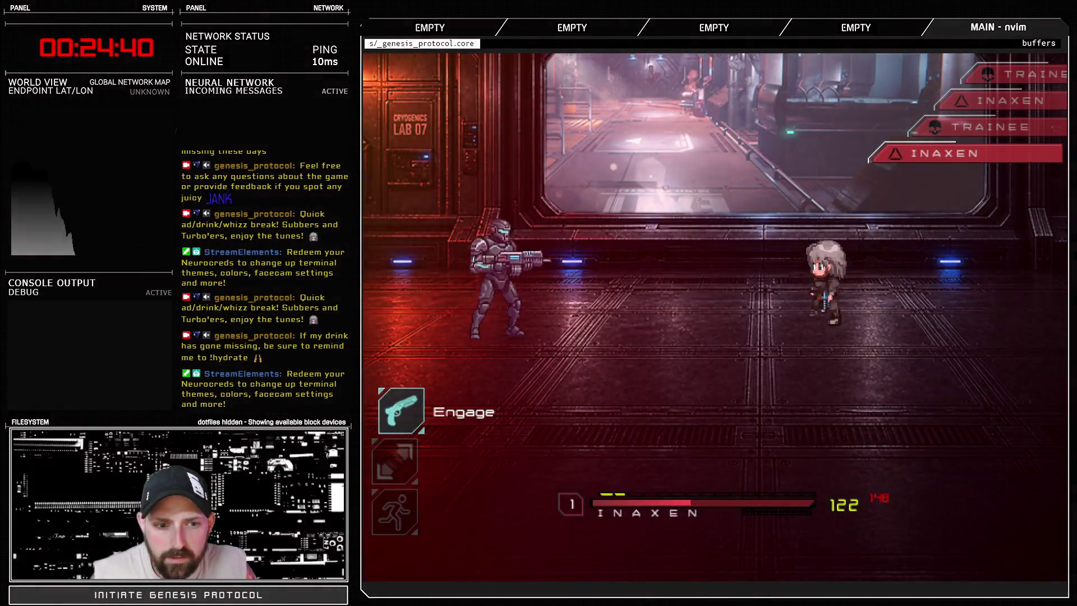
{"action": "key", "text": "Return"}
{"action": "key", "text": "Return"}
{"action": "key", "text": "Return"}
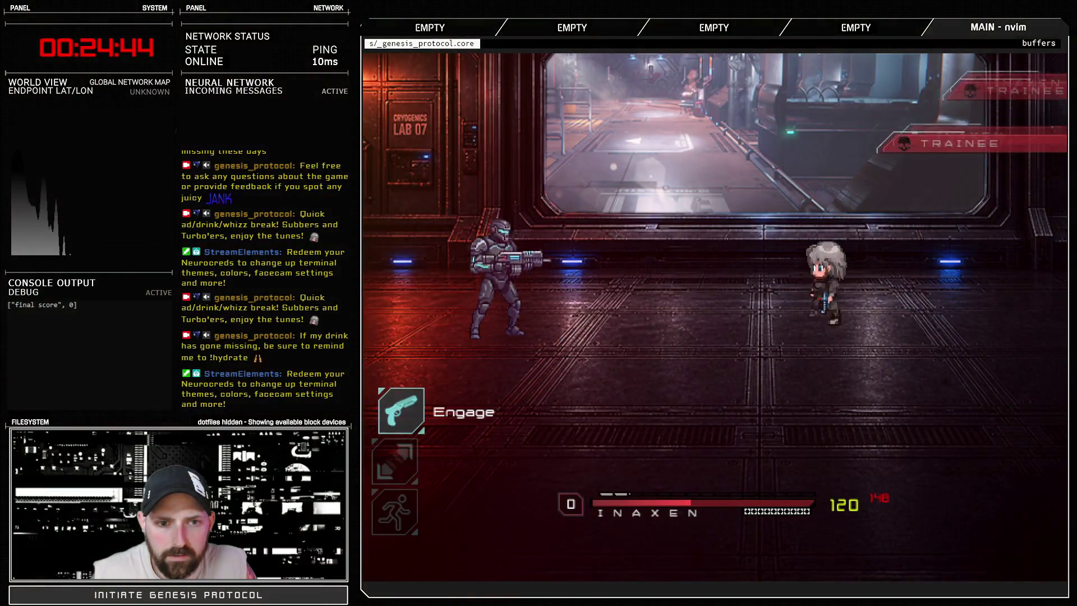
{"action": "key", "text": "Down"}
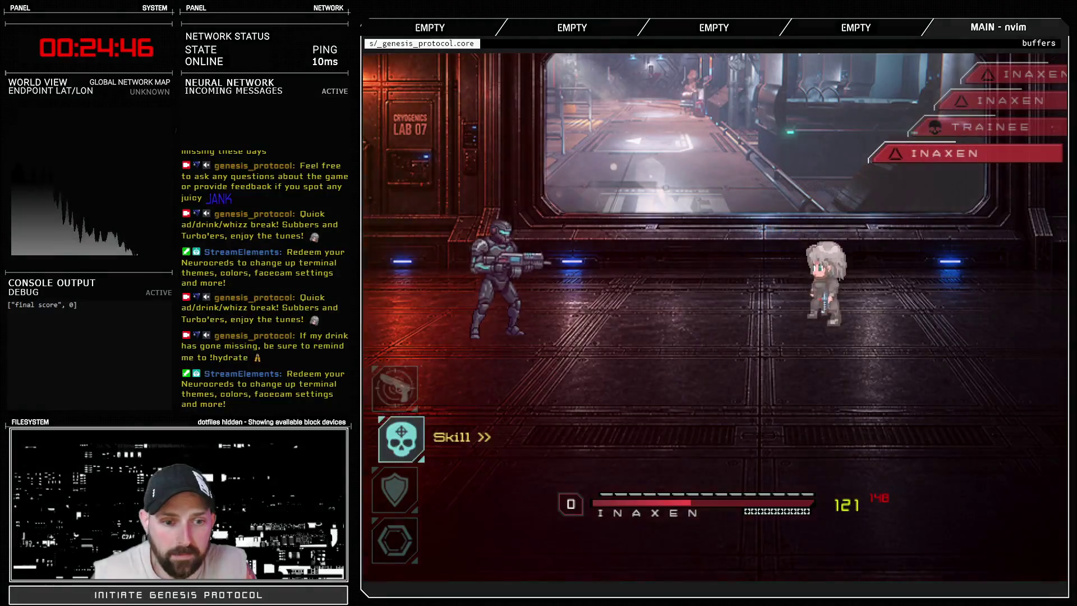
{"action": "key", "text": "Up"}
{"action": "key", "text": "Return"}
{"action": "key", "text": "Return"}
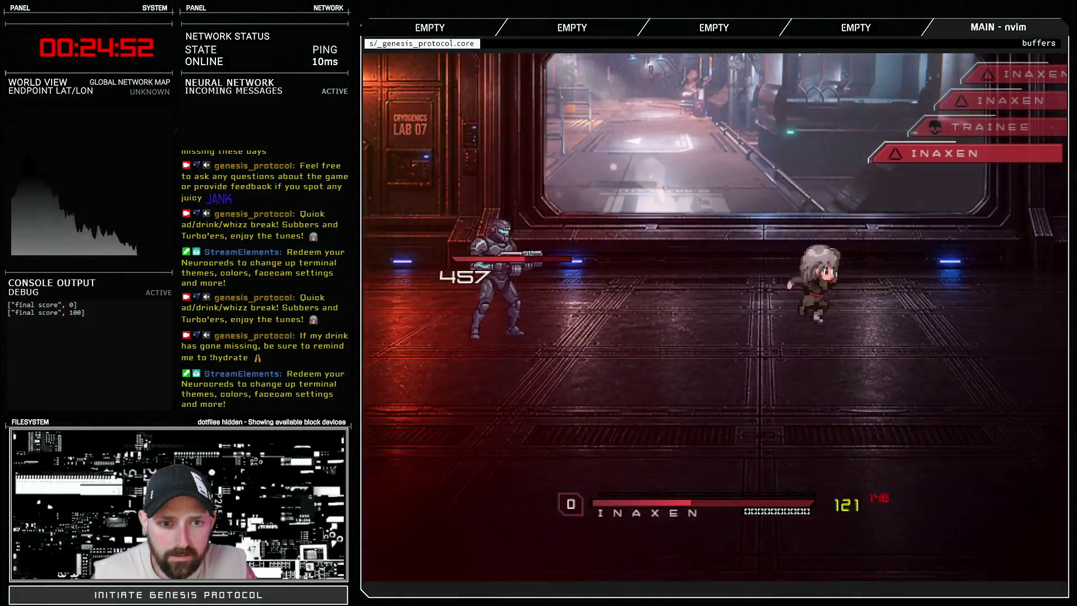
{"action": "key", "text": "Return"}
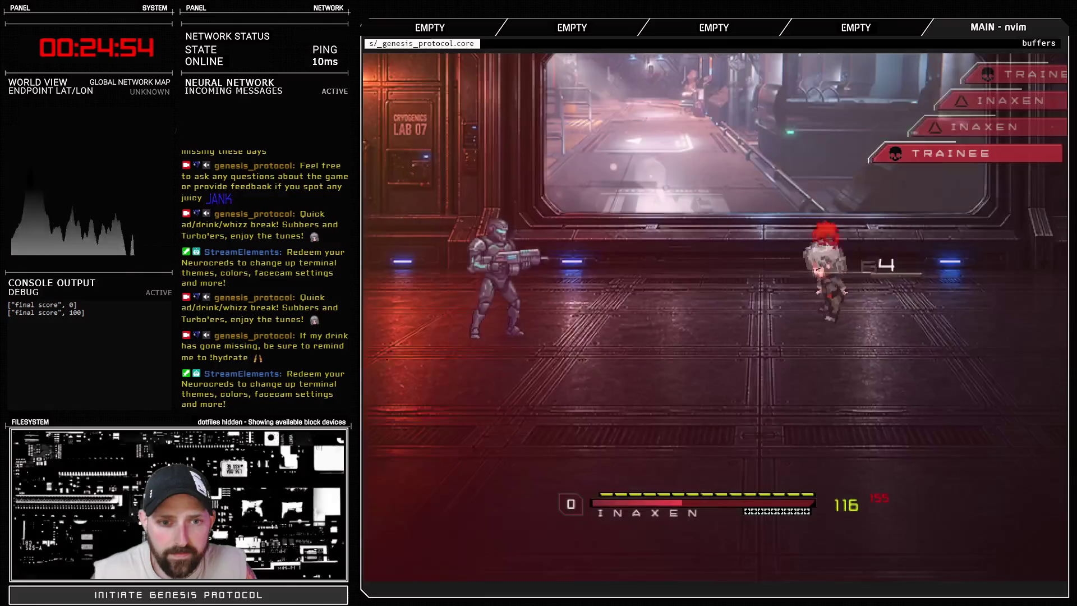
Step: Hit the soldier with Fast Blast for 438 damage, then ready Crackshot for the next shot
{"action": "key", "text": "Down"}
{"action": "key", "text": "Return"}
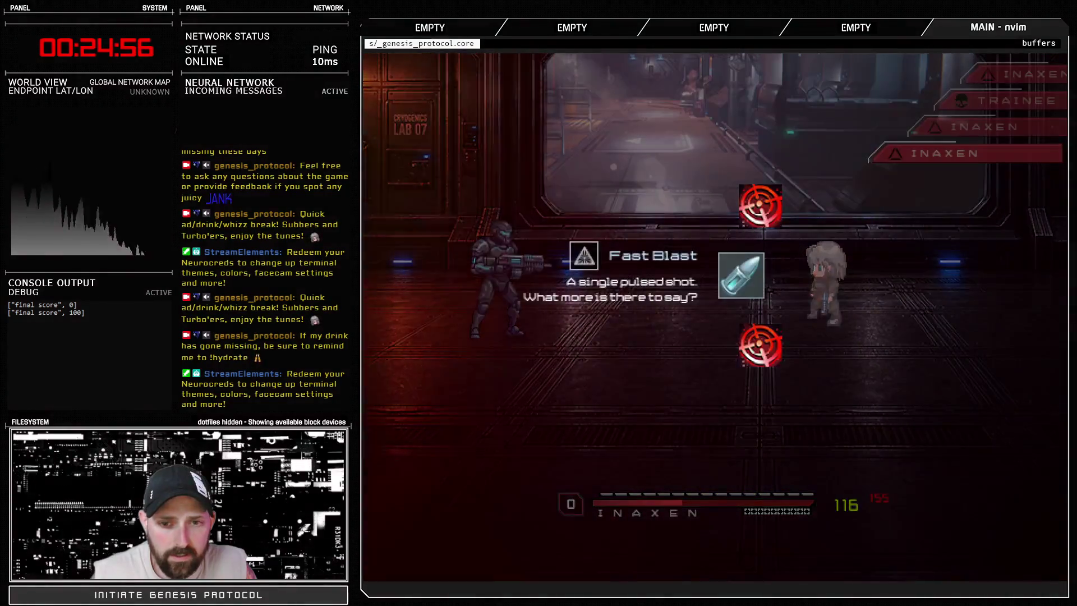
{"action": "key", "text": "Return"}
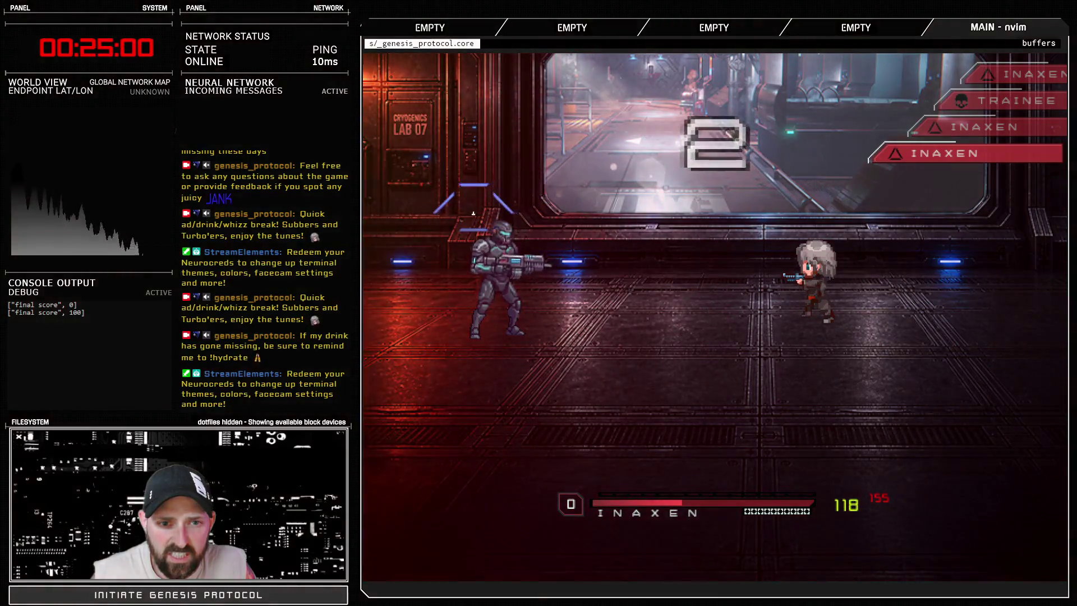
{"action": "key", "text": "Return"}
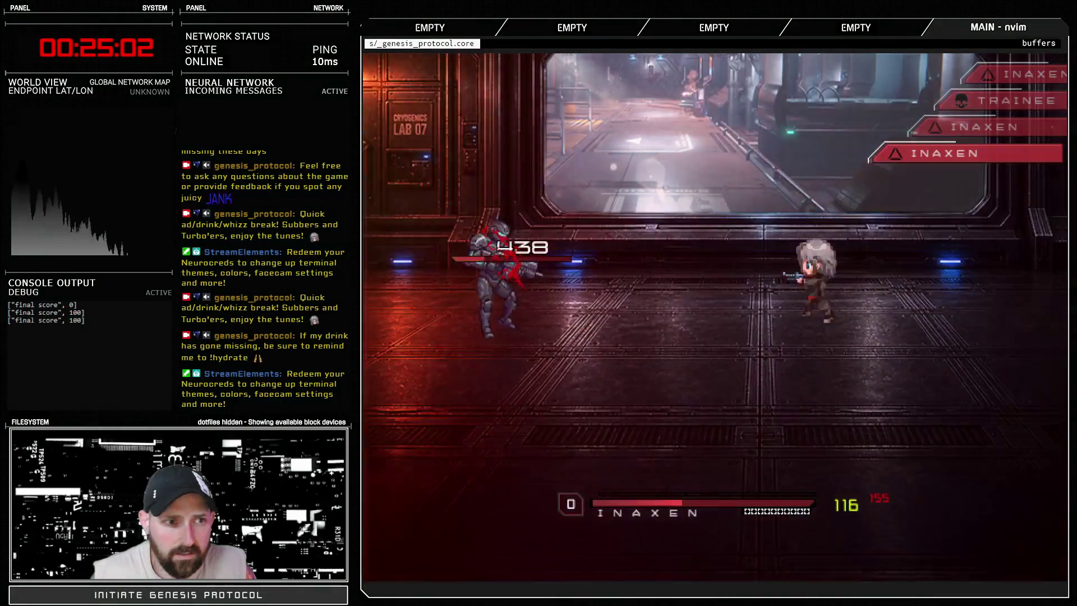
{"action": "key", "text": "Return"}
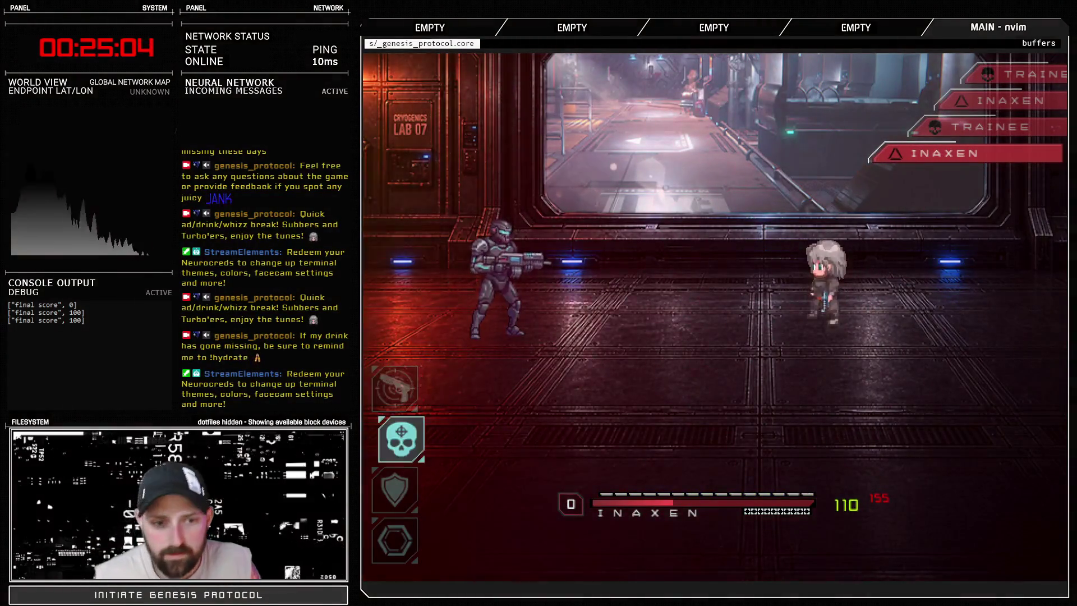
{"action": "key", "text": "Return"}
{"action": "key", "text": "Down"}
{"action": "key", "text": "Return"}
{"action": "key", "text": "Return"}
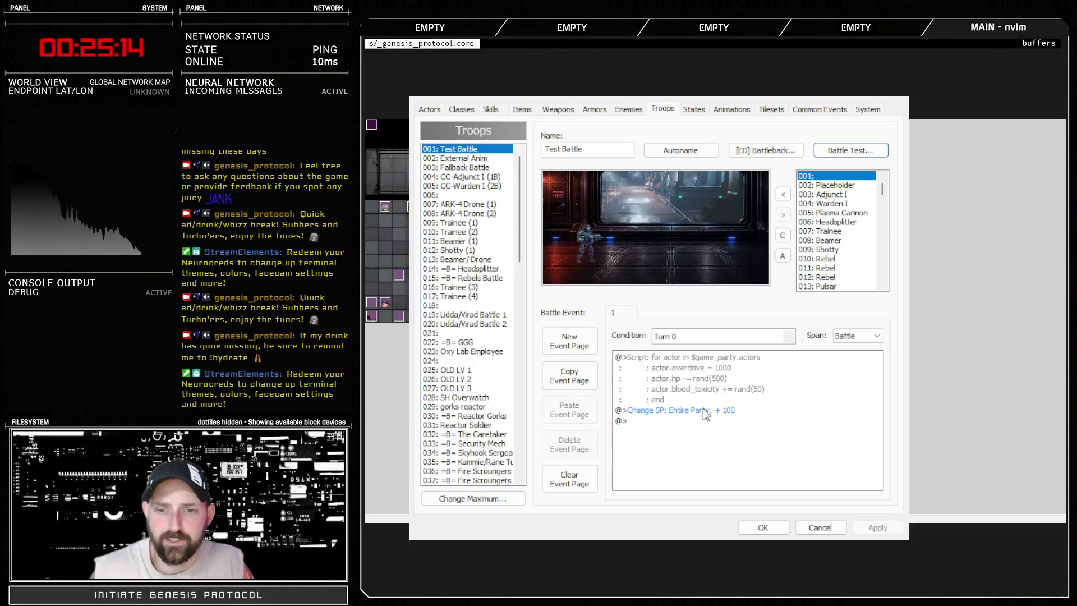
Step: Close the Database and bring up the Script Editor with F11
{"action": "left_click", "coordinate": [763, 527]}
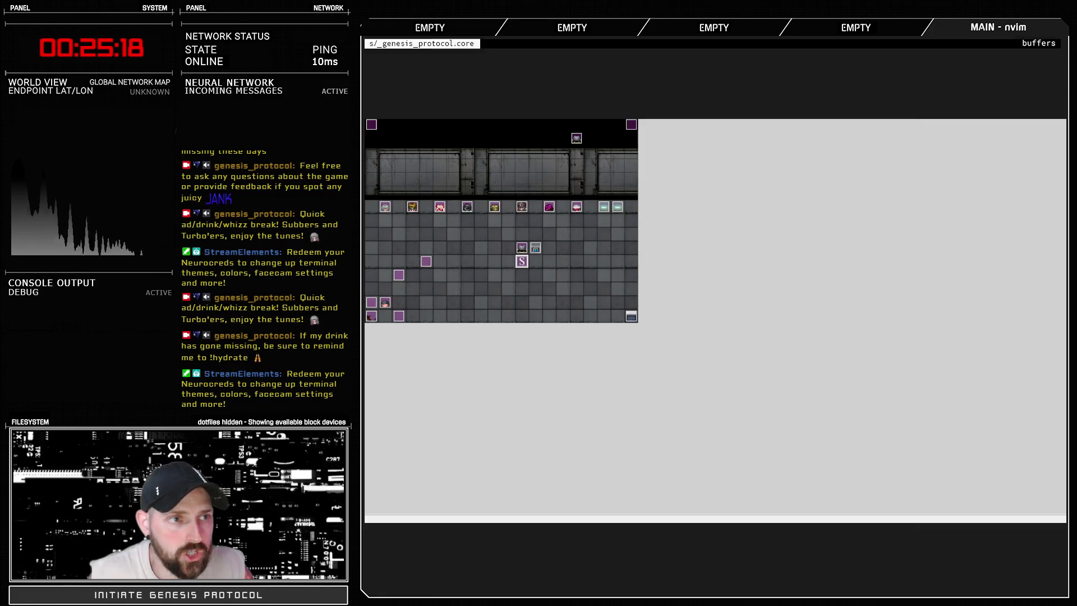
{"action": "key", "text": "F11"}
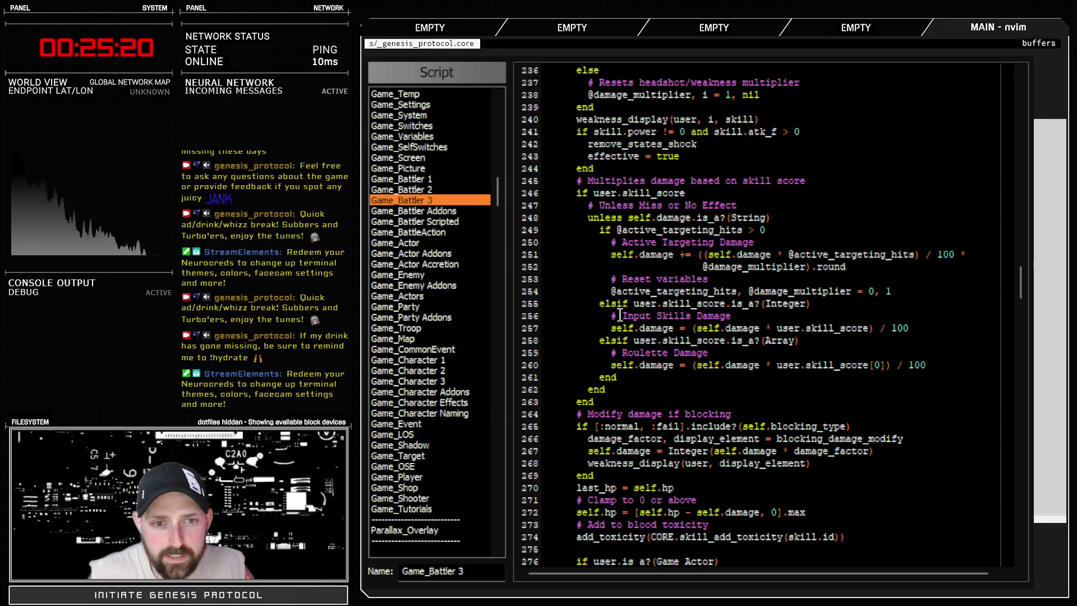
{"action": "scroll", "coordinate": [475, 190], "scroll_direction": "up", "scroll_amount": 10}
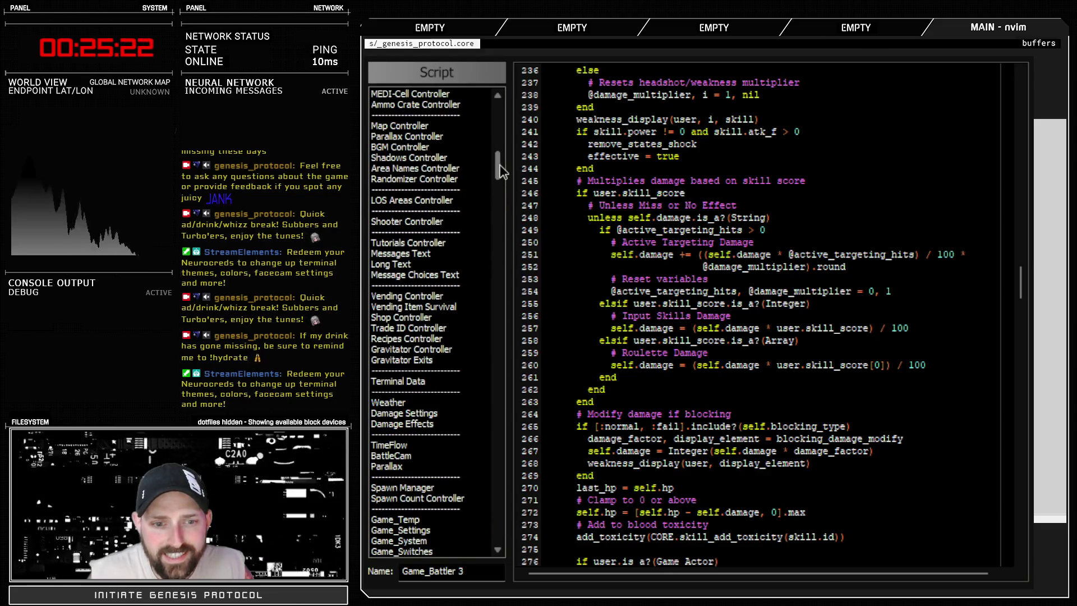
{"action": "mouse_move", "coordinate": [500, 170]}
{"action": "left_mouse_down"}
{"action": "mouse_move", "coordinate": [499, 152]}
{"action": "mouse_move", "coordinate": [511, 223]}
{"action": "left_mouse_up"}
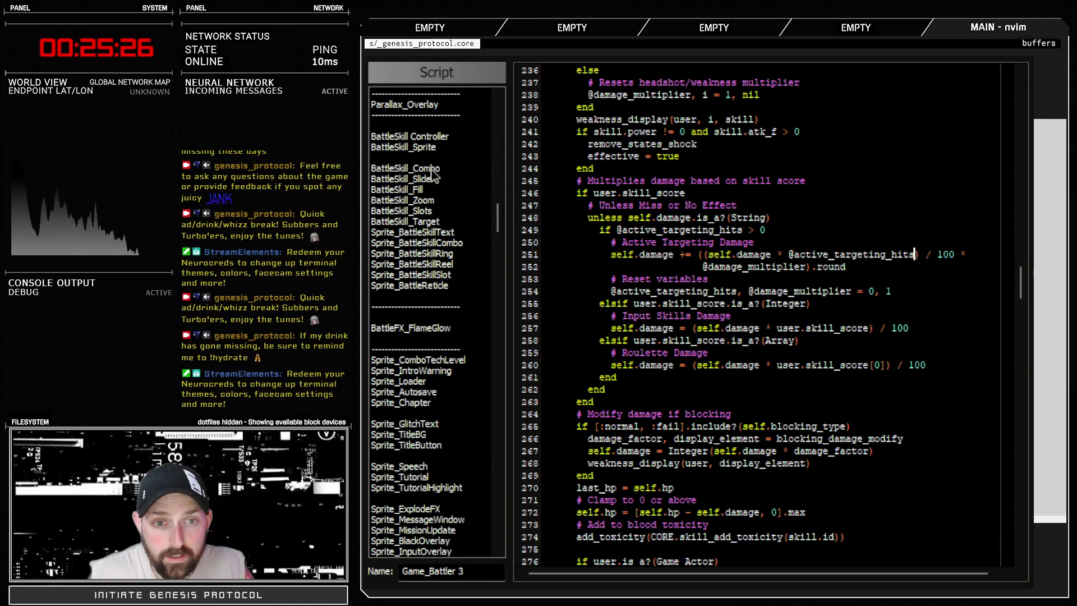
Step: Read BattleSkill_Target's score method, which maps hit rates to 200, 125, 100 or 0
{"action": "left_click", "coordinate": [428, 221]}
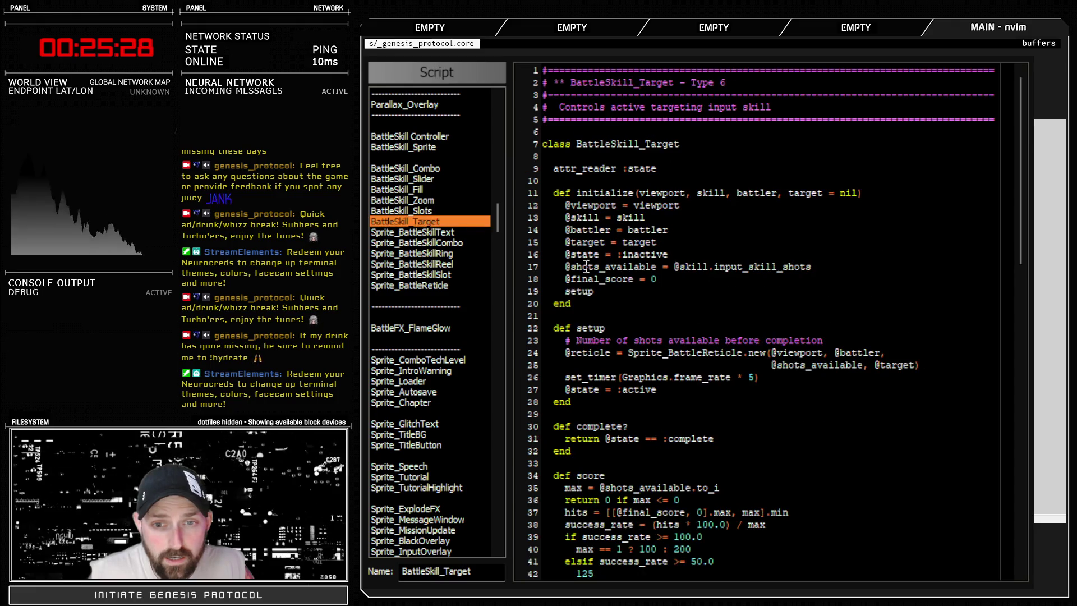
{"action": "scroll", "coordinate": [735, 373], "scroll_direction": "down", "scroll_amount": 6}
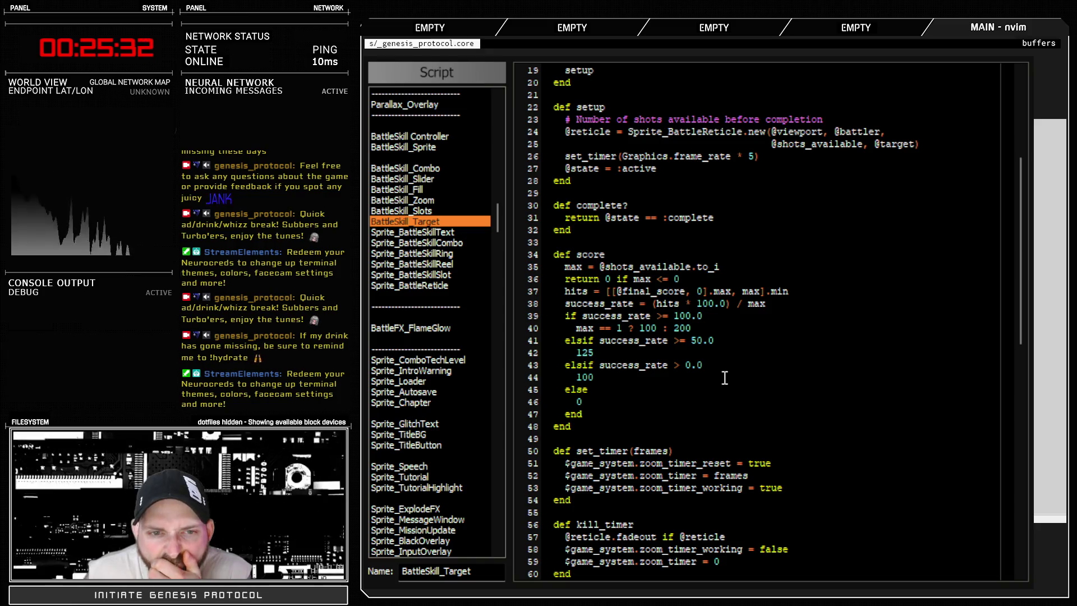
{"action": "scroll", "coordinate": [723, 379], "scroll_direction": "down", "scroll_amount": 10}
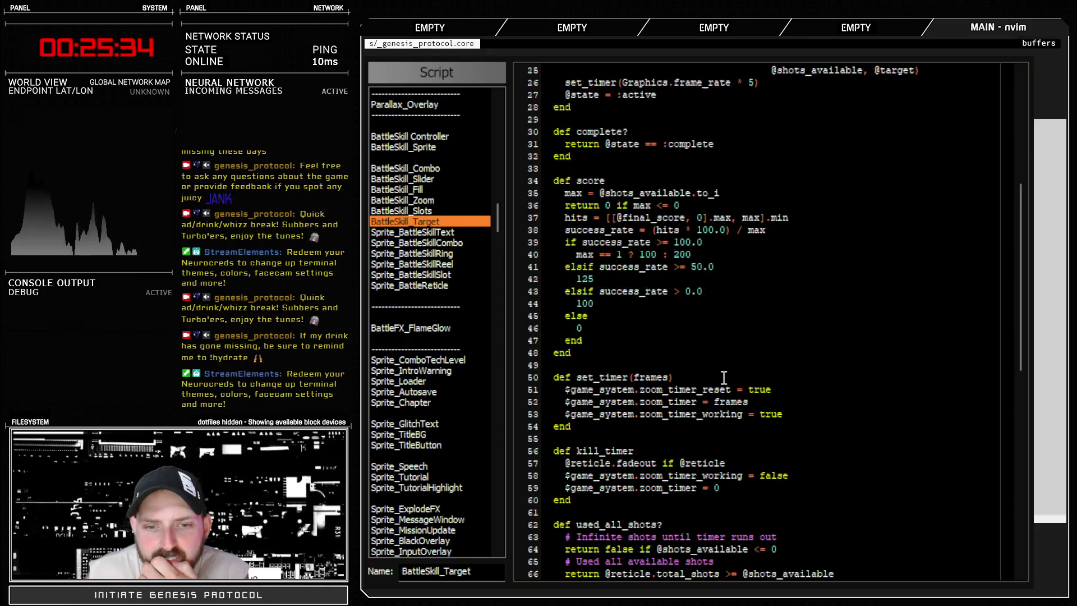
{"action": "scroll", "coordinate": [722, 381], "scroll_direction": "down", "scroll_amount": 7}
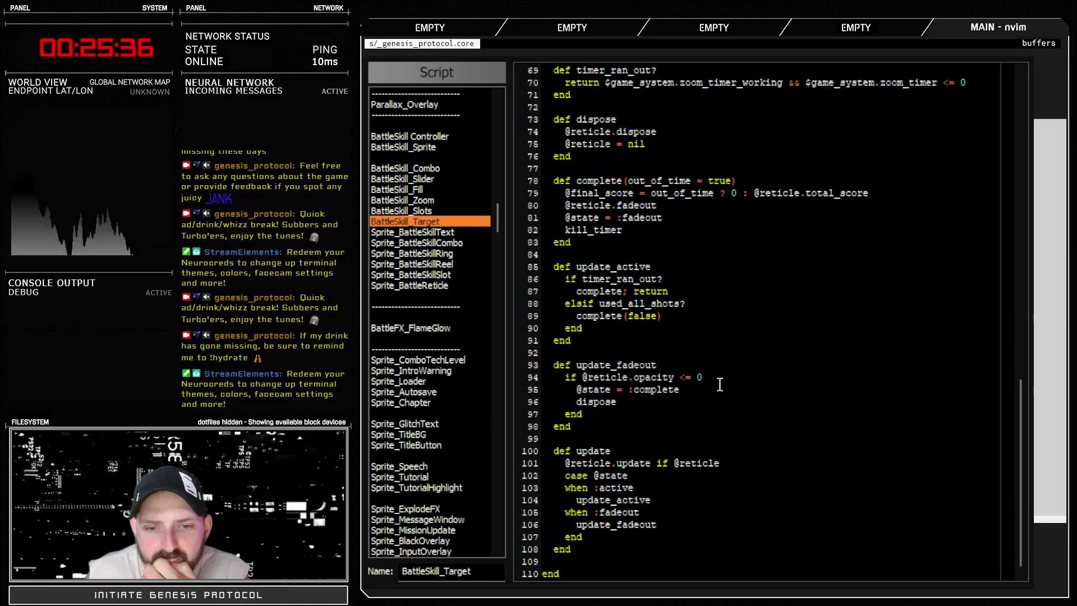
{"action": "scroll", "coordinate": [719, 386], "scroll_direction": "up", "scroll_amount": 20}
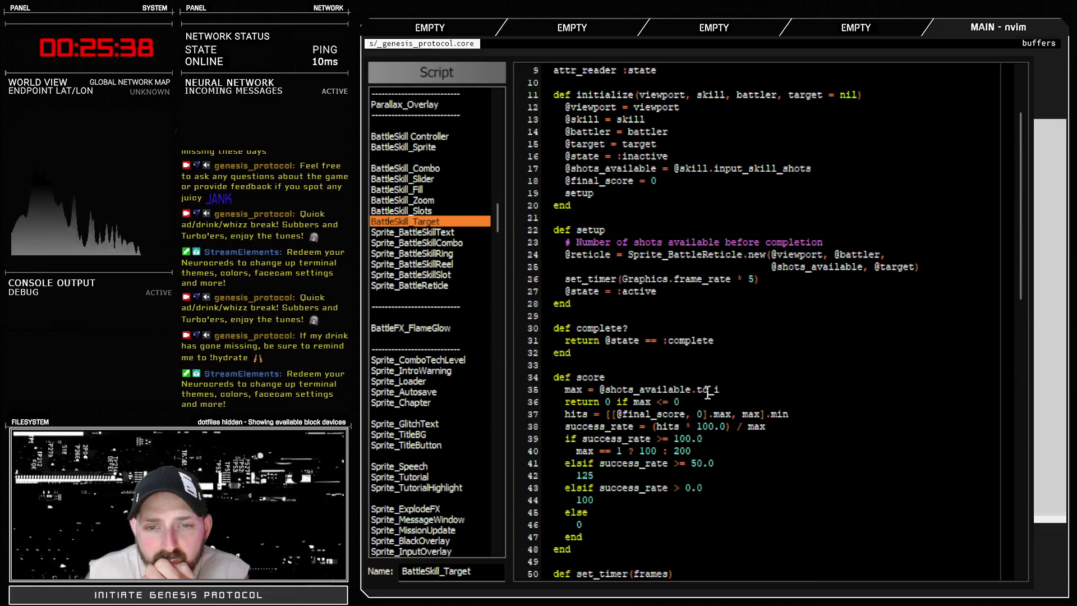
{"action": "scroll", "coordinate": [708, 392], "scroll_direction": "up", "scroll_amount": 3}
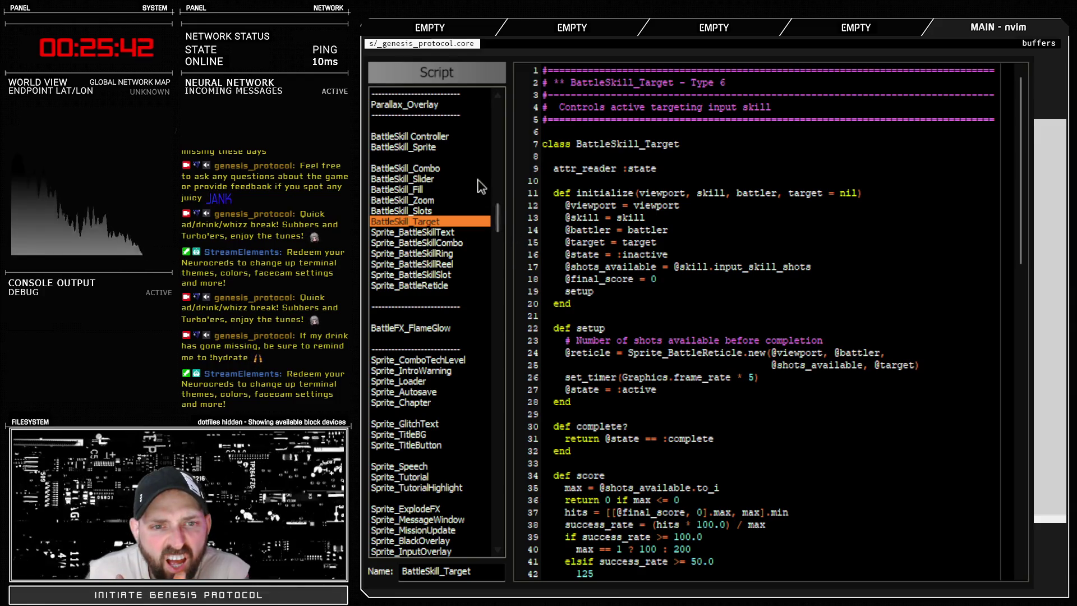
Step: Open Sprite_BattleReticle and scroll through its code to the float setup
{"action": "left_click", "coordinate": [454, 285]}
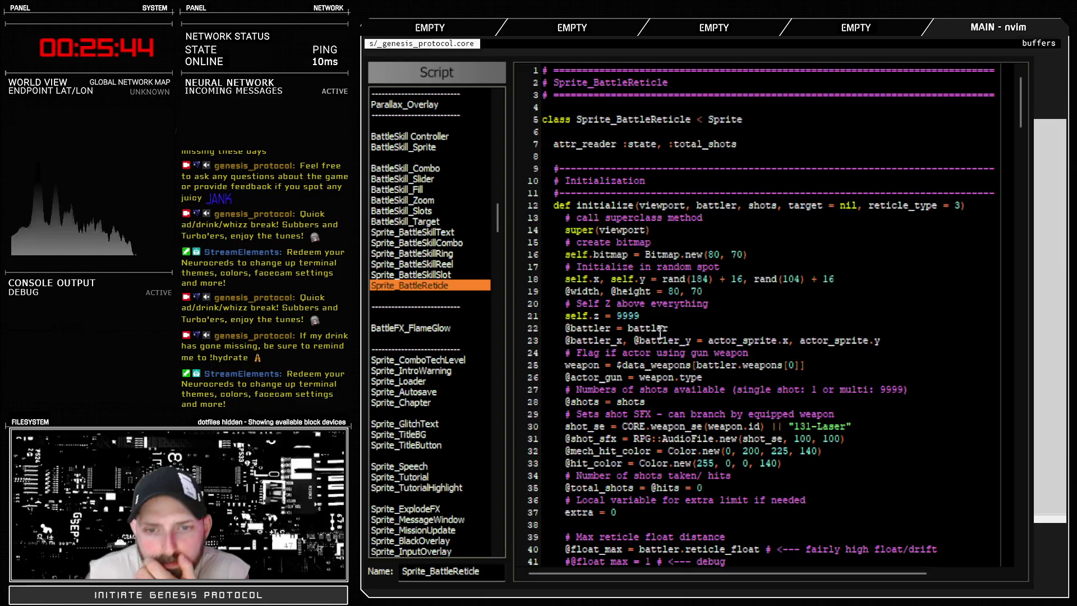
{"action": "scroll", "coordinate": [677, 354], "scroll_direction": "down", "scroll_amount": 8}
{"action": "scroll", "coordinate": [677, 355], "scroll_direction": "down", "scroll_amount": 8}
{"action": "scroll", "coordinate": [695, 387], "scroll_direction": "up", "scroll_amount": 14}
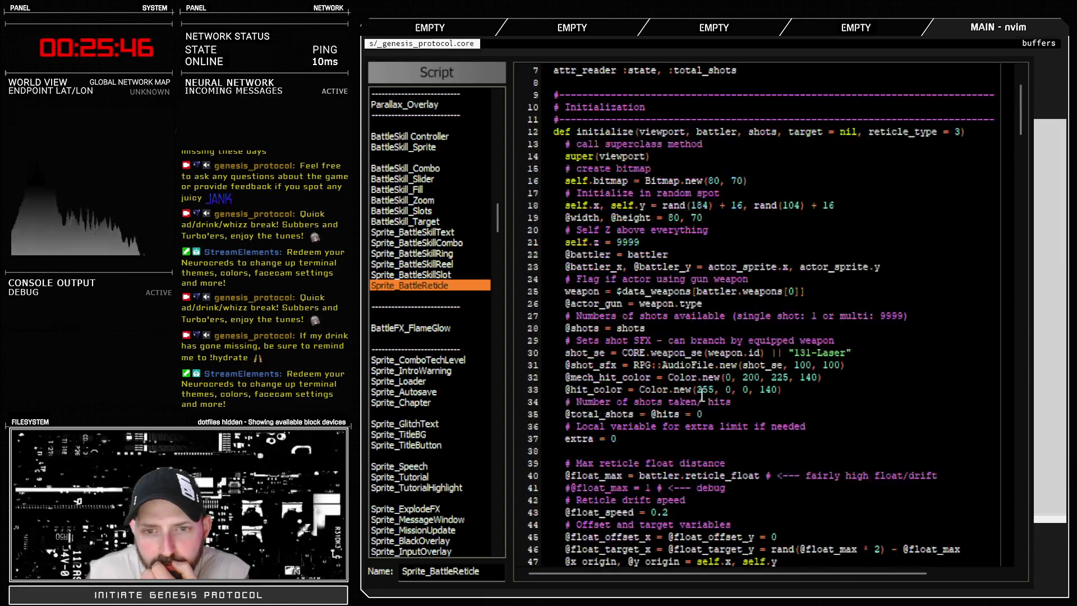
{"action": "scroll", "coordinate": [782, 410], "scroll_direction": "down", "scroll_amount": 18}
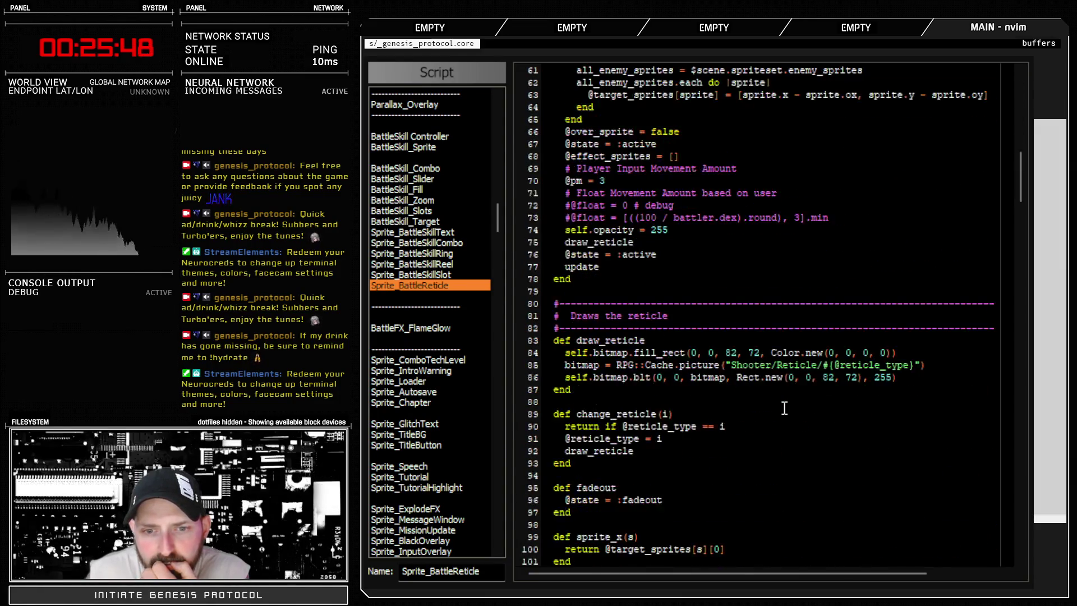
{"action": "scroll", "coordinate": [781, 414], "scroll_direction": "down", "scroll_amount": 6}
{"action": "scroll", "coordinate": [781, 415], "scroll_direction": "down", "scroll_amount": 14}
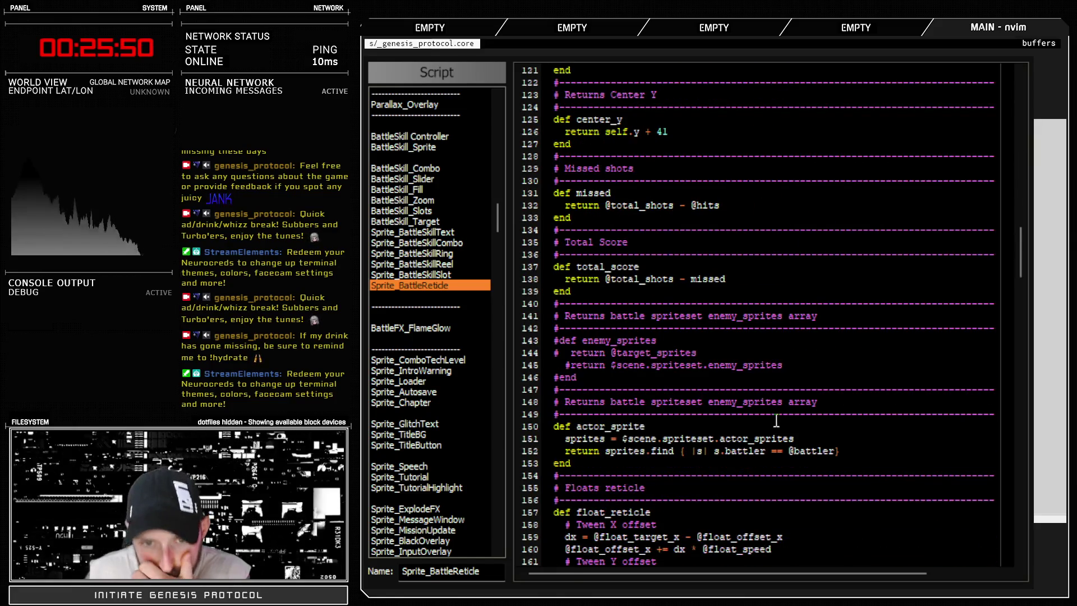
{"action": "scroll", "coordinate": [767, 425], "scroll_direction": "down", "scroll_amount": 20}
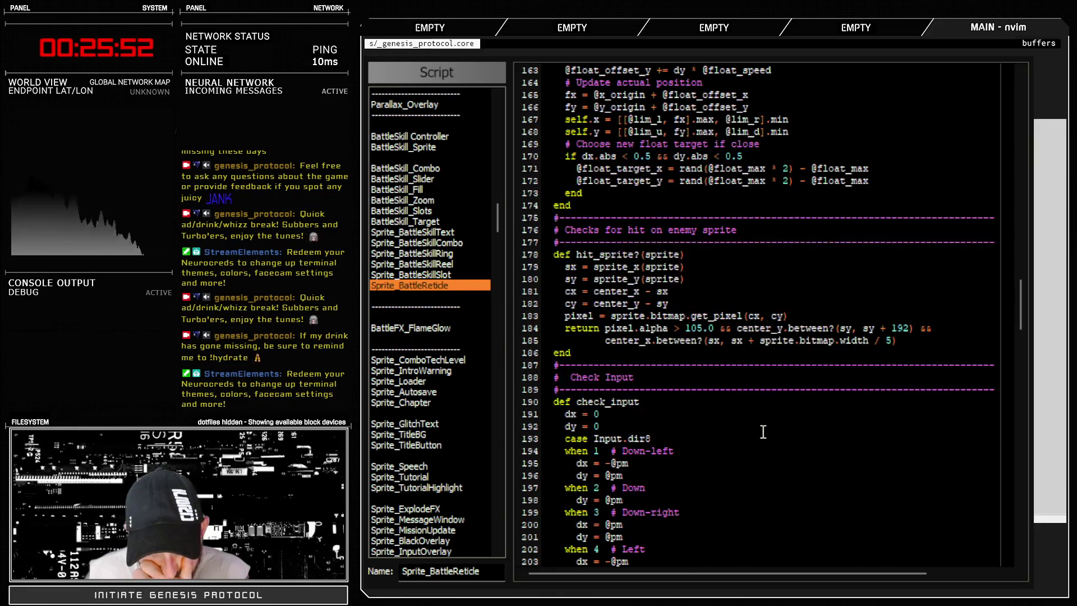
{"action": "scroll", "coordinate": [758, 438], "scroll_direction": "up", "scroll_amount": 8}
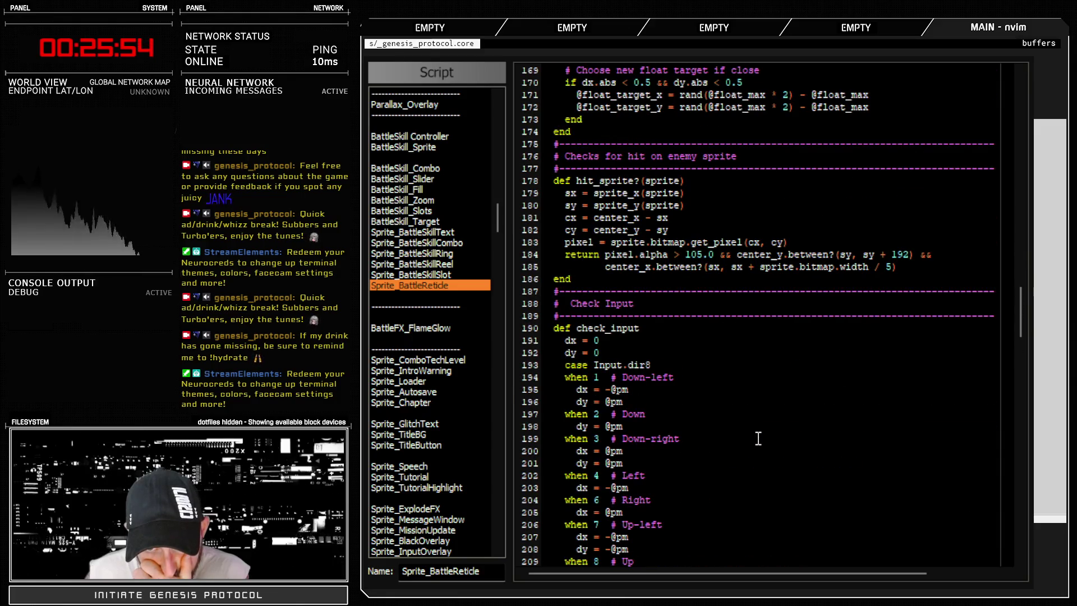
{"action": "scroll", "coordinate": [757, 438], "scroll_direction": "down", "scroll_amount": 16}
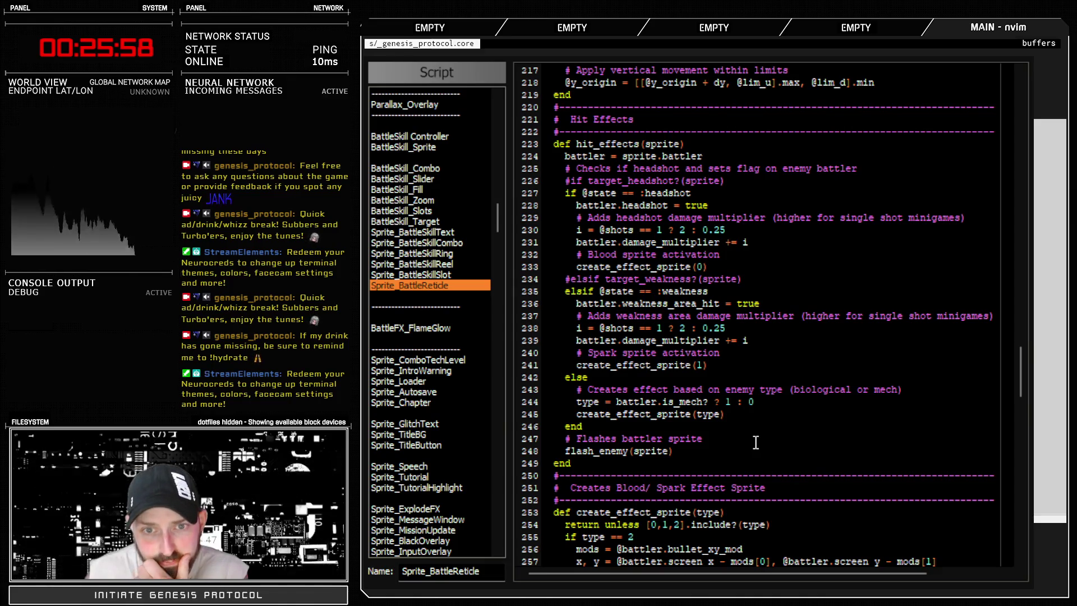
{"action": "left_click_drag", "start_coordinate": [604, 205], "coordinate": [713, 205]}
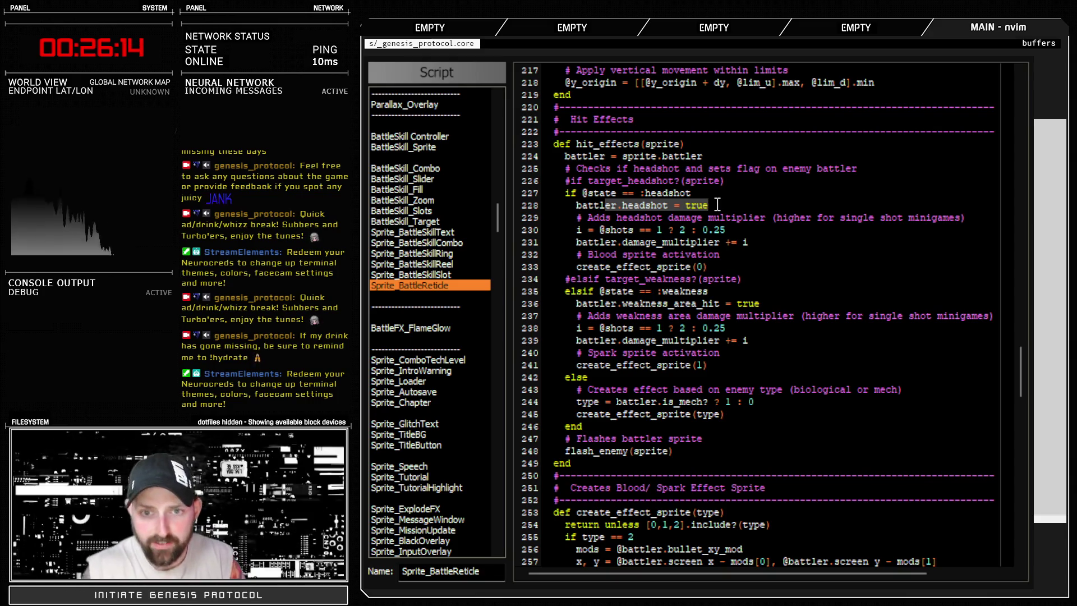
{"action": "left_click_drag", "start_coordinate": [1026, 380], "coordinate": [970, 100]}
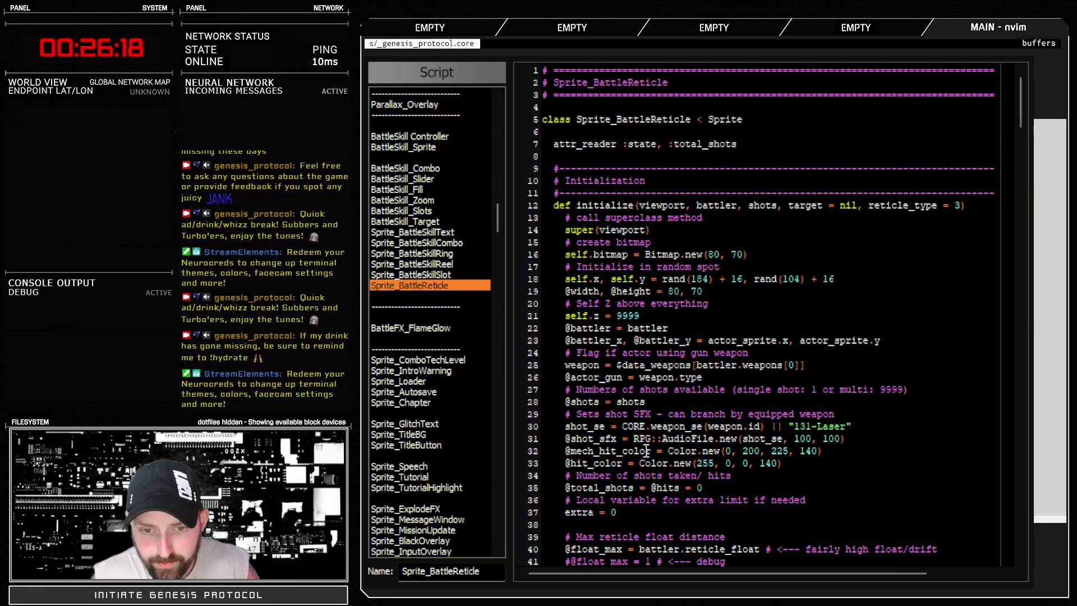
{"action": "scroll", "coordinate": [625, 419], "scroll_direction": "down", "scroll_amount": 6}
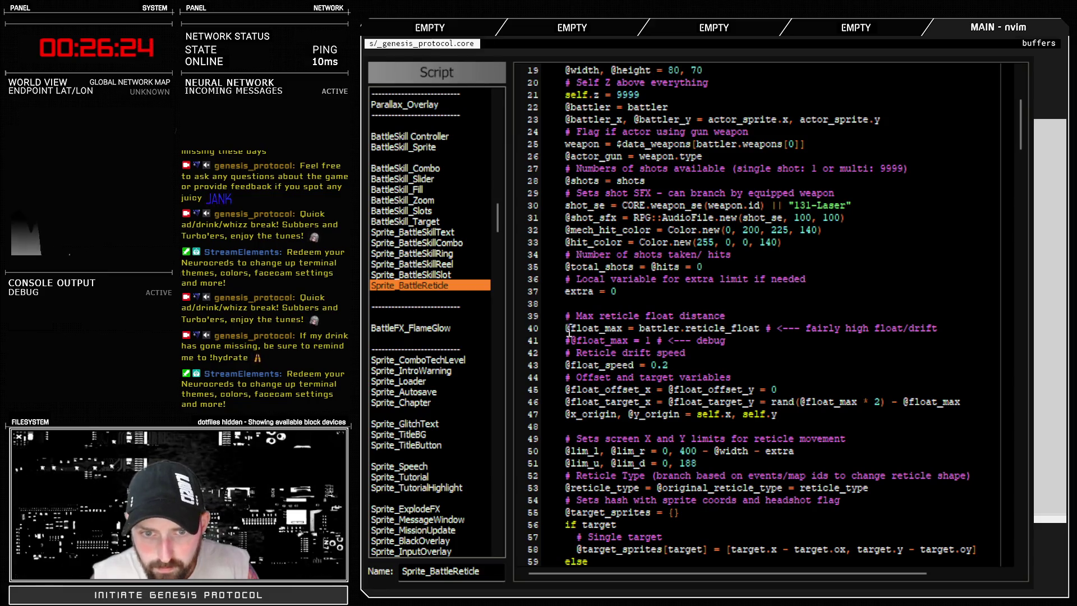
{"action": "type", "text": "#"}
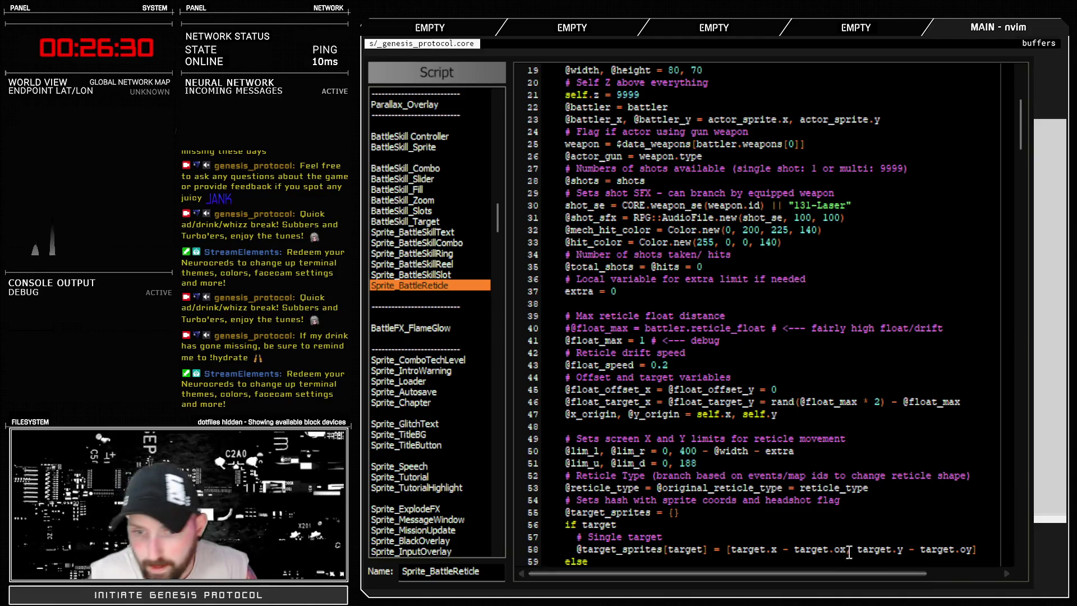
{"action": "key", "text": "Escape"}
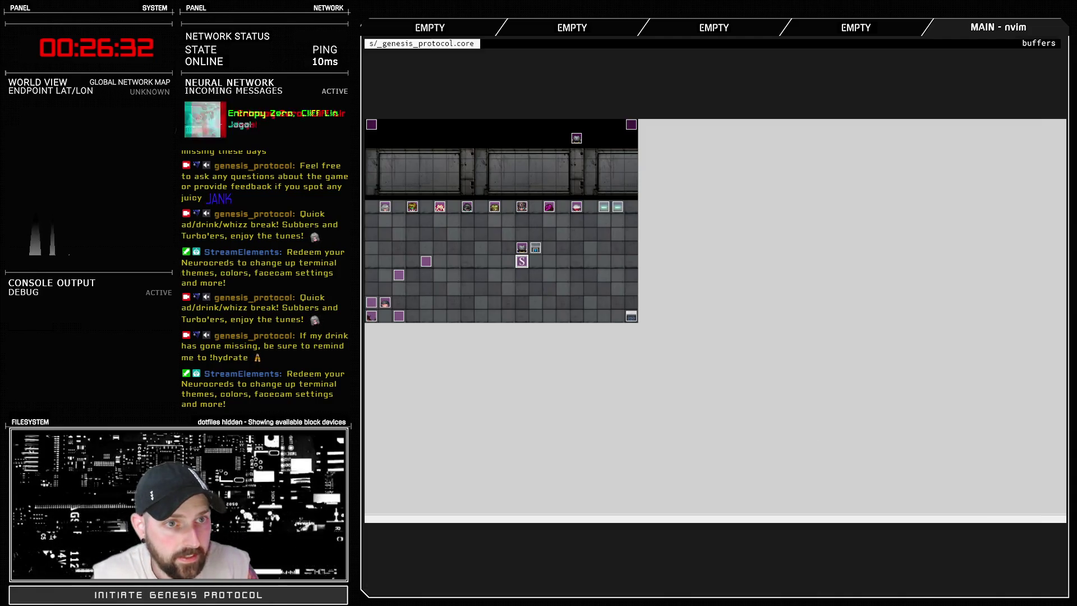
Step: Open the Database on Troops and start the battle turn with Fast Blast on the trainee
{"action": "key", "text": "F9"}
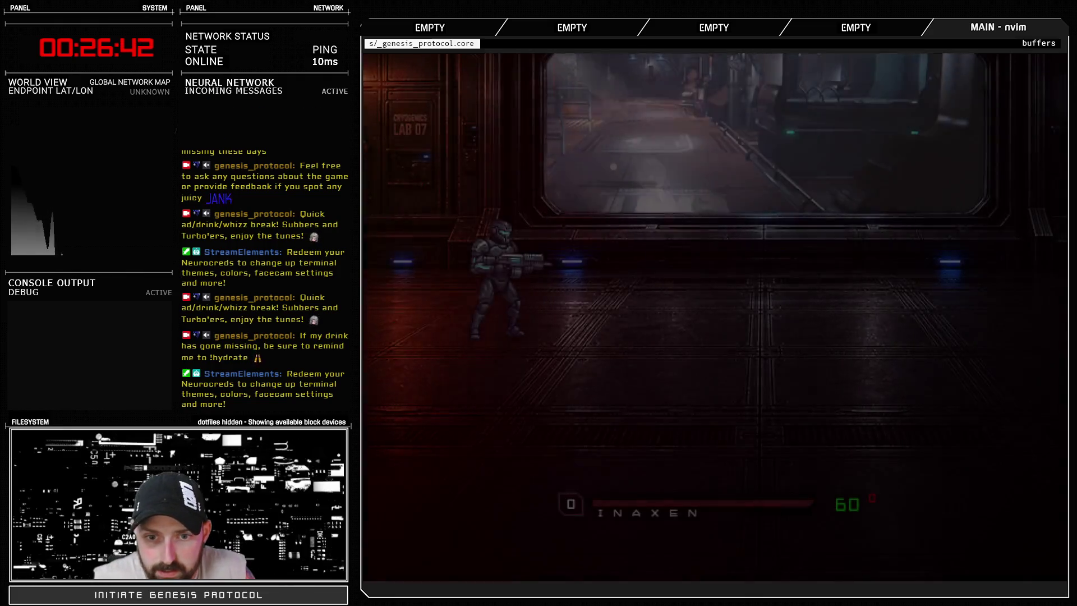
{"action": "key", "text": "Return"}
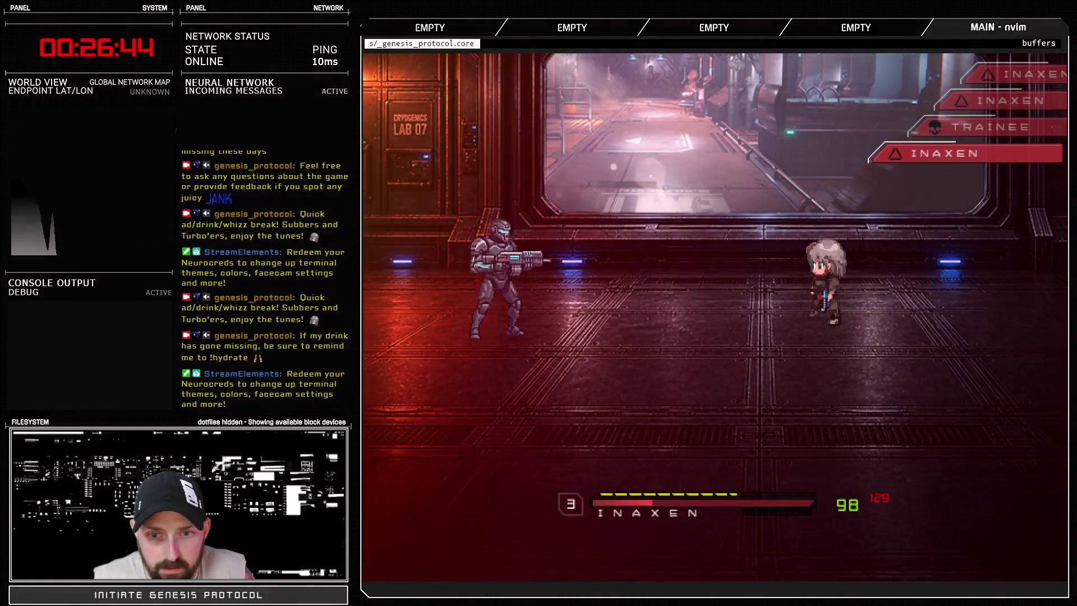
{"action": "key", "text": "Return"}
{"action": "key", "text": "Escape"}
{"action": "key", "text": "Return"}
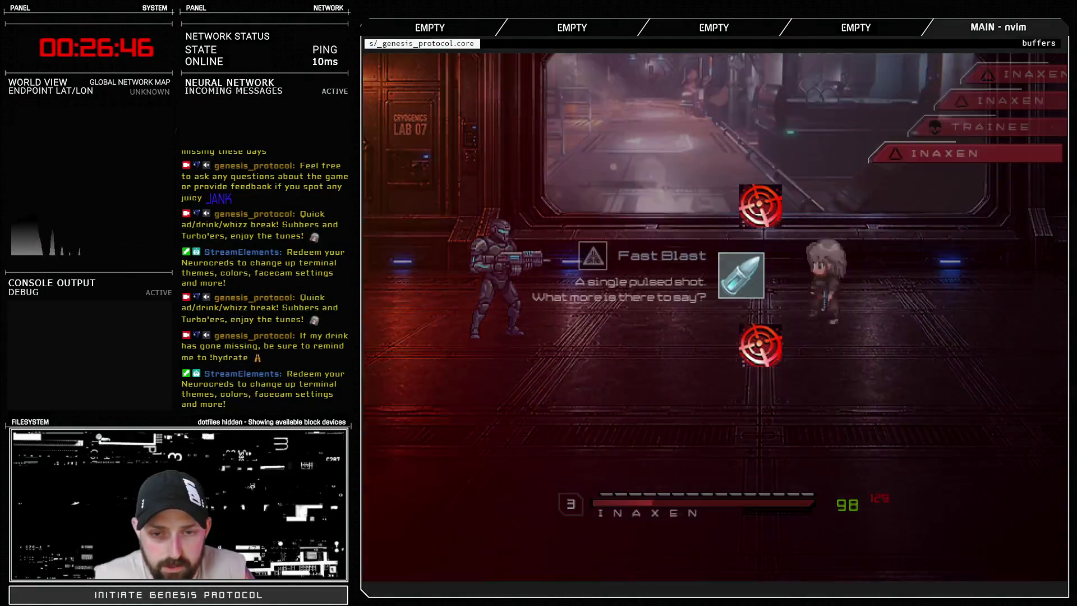
{"action": "key", "text": "Return"}
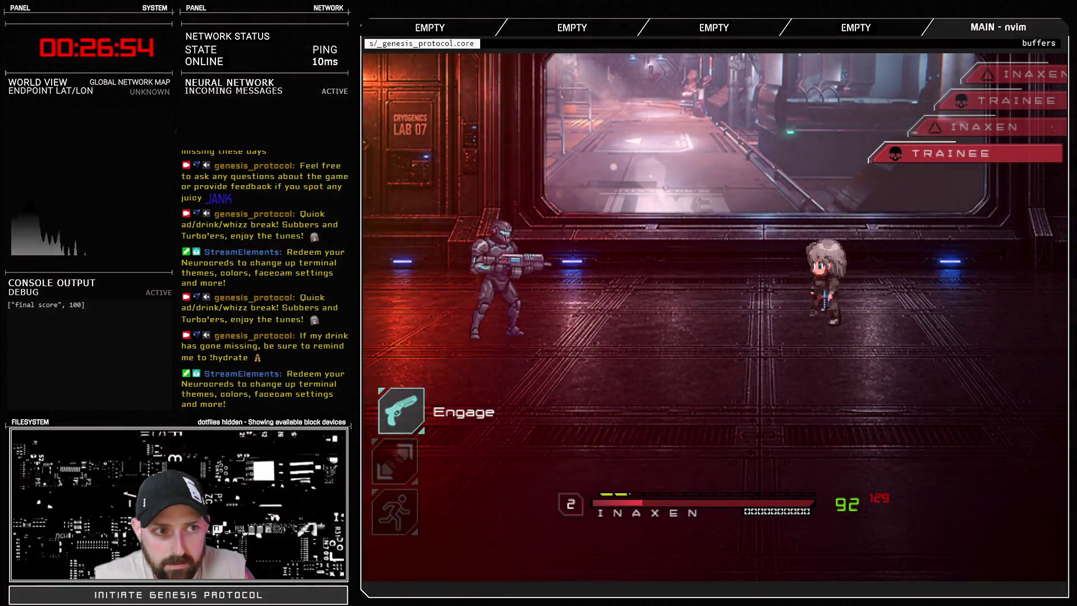
{"action": "key", "text": "Return"}
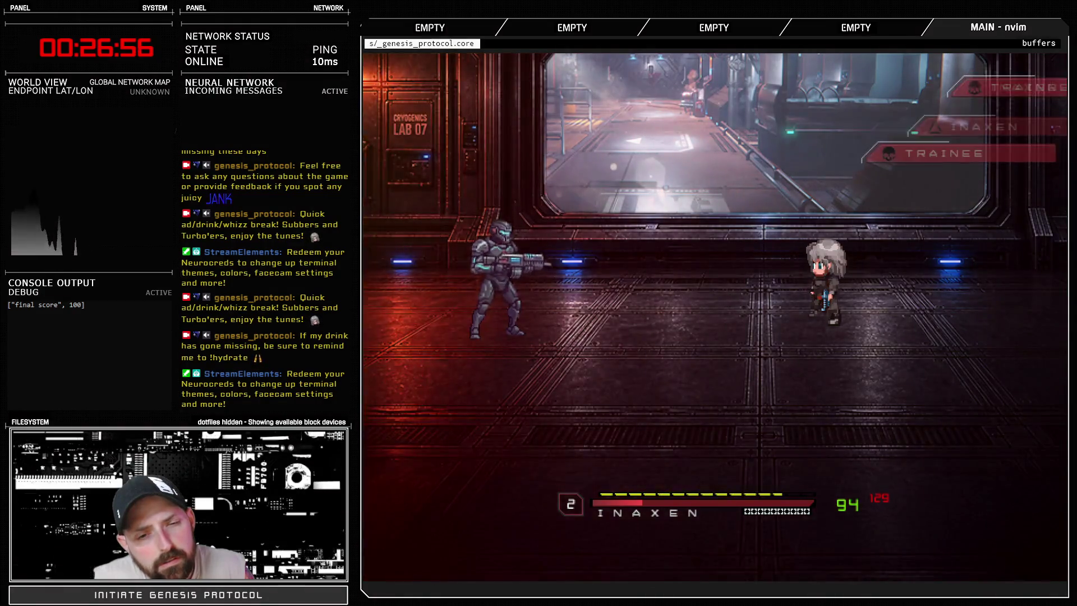
Step: Fire Fast Blast again, then switch to Crackshot and fire it at the trainee
{"action": "key", "text": "Return"}
{"action": "key", "text": "Return"}
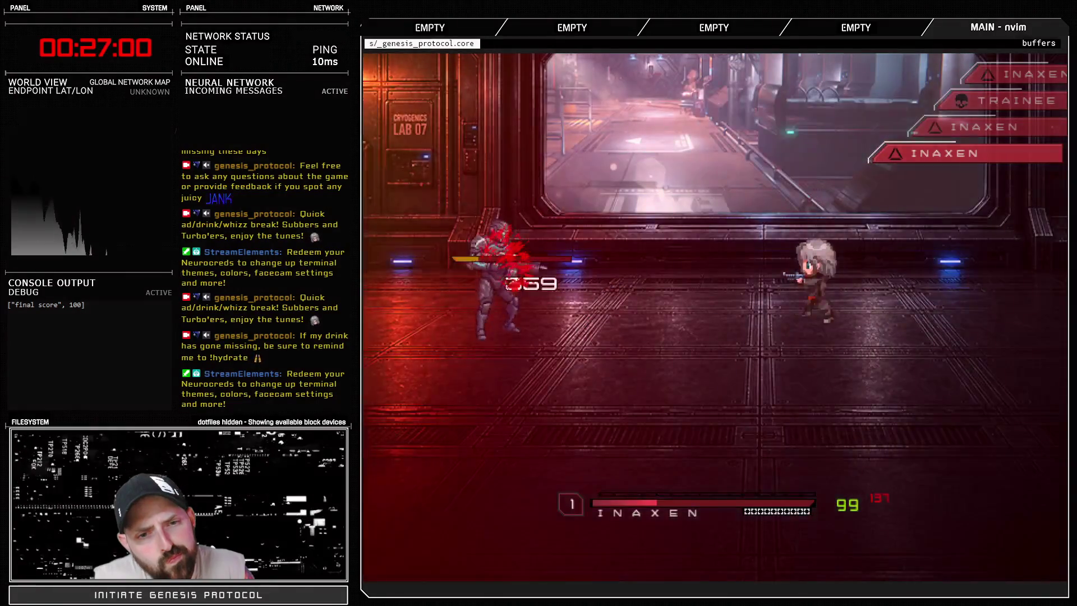
{"action": "key", "text": "Return"}
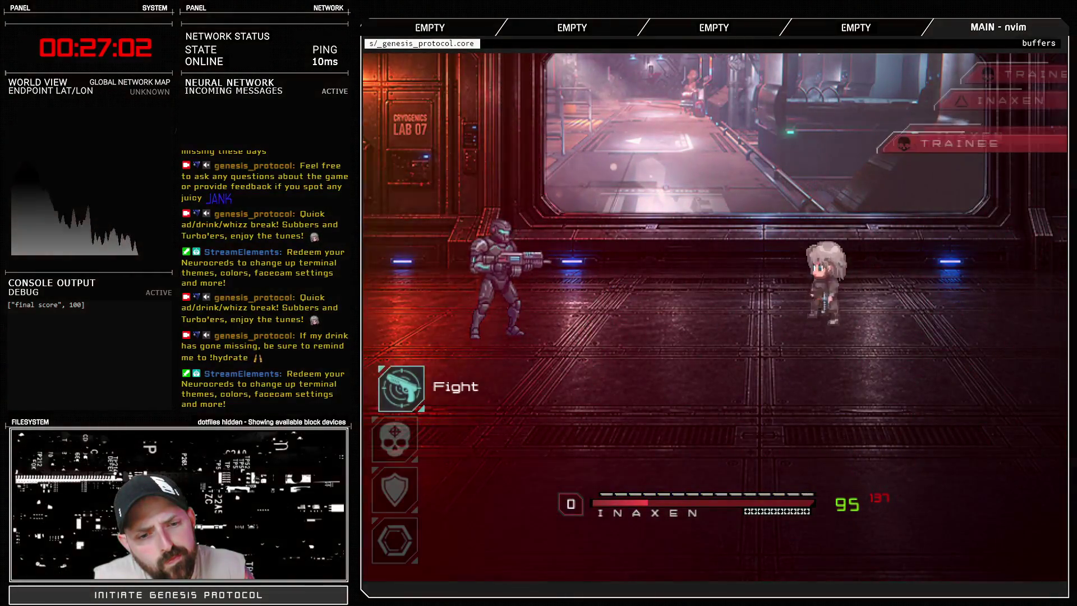
{"action": "key", "text": "Down"}
{"action": "key", "text": "Return"}
{"action": "key", "text": "Down"}
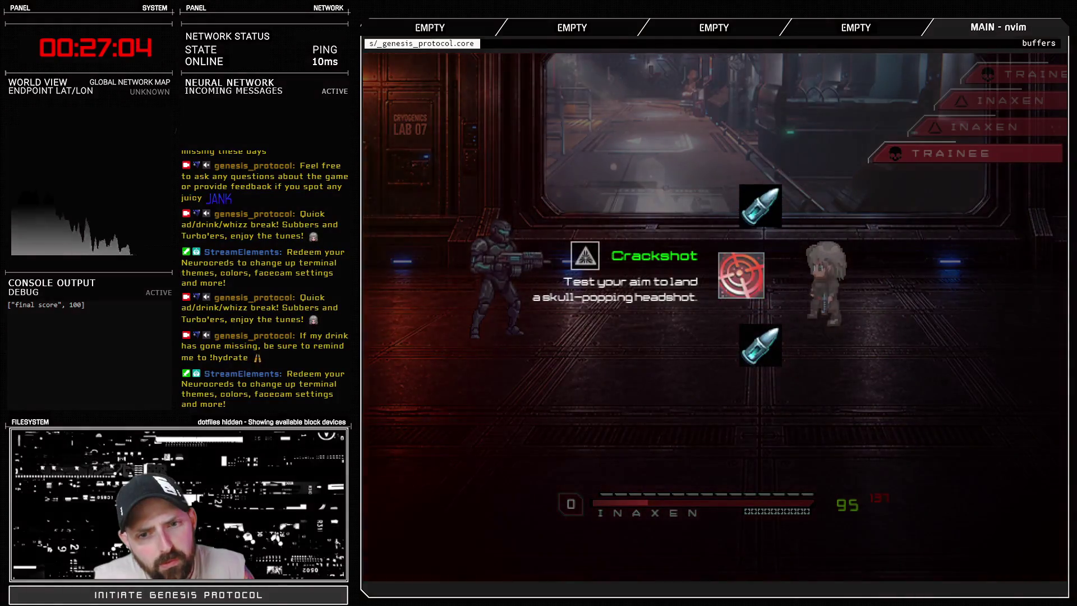
{"action": "key", "text": "Return"}
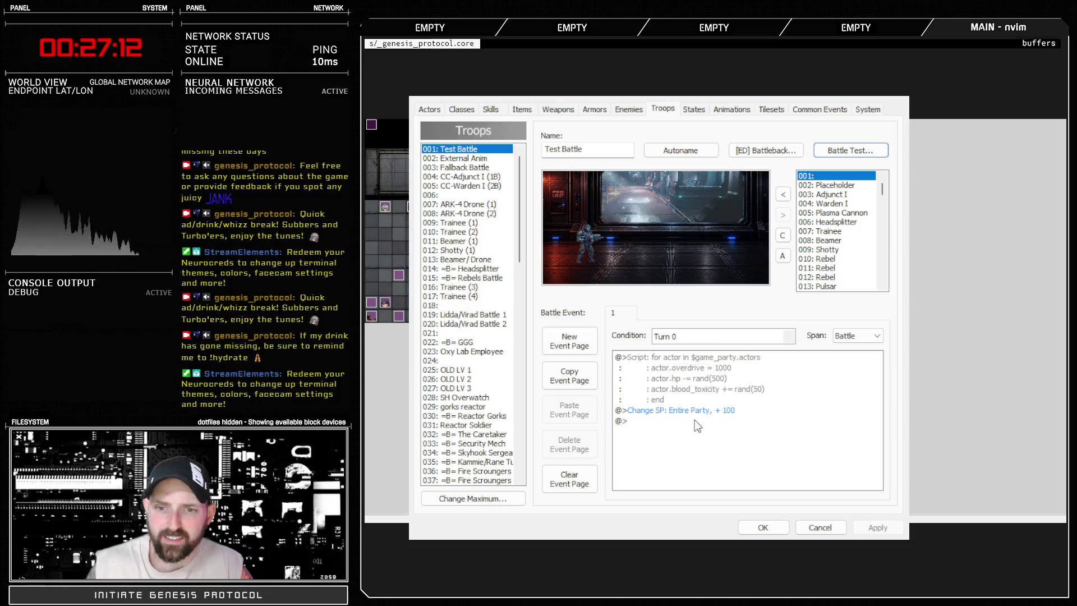
Step: Battle-test the Test Battle troop with Crackshot for a final score of 100, then exit and close the Database
{"action": "left_click", "coordinate": [842, 154]}
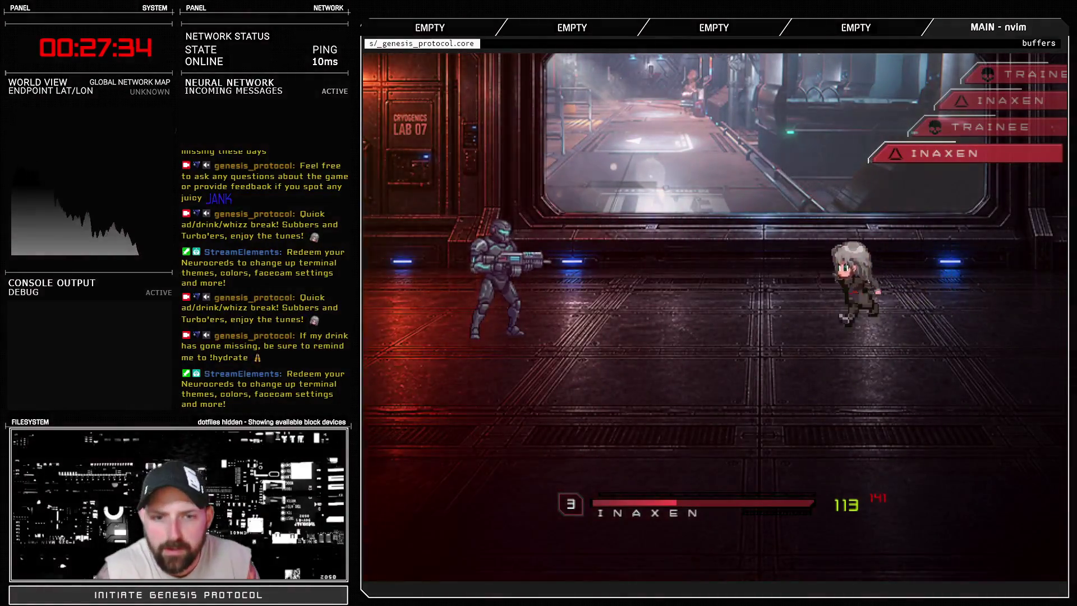
{"action": "key", "text": "Return"}
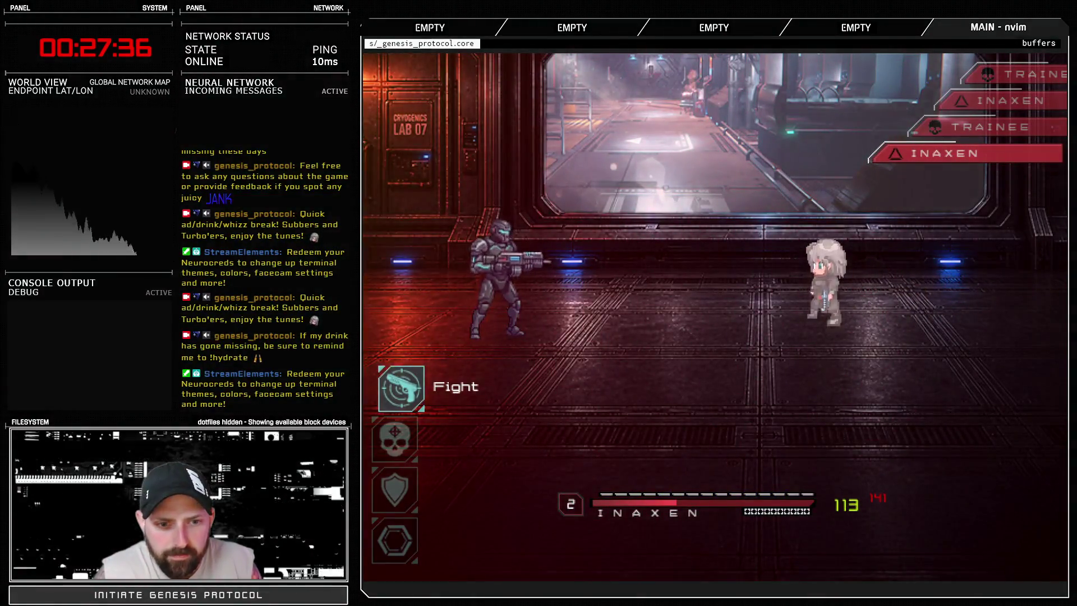
{"action": "key", "text": "Return"}
{"action": "key", "text": "Return"}
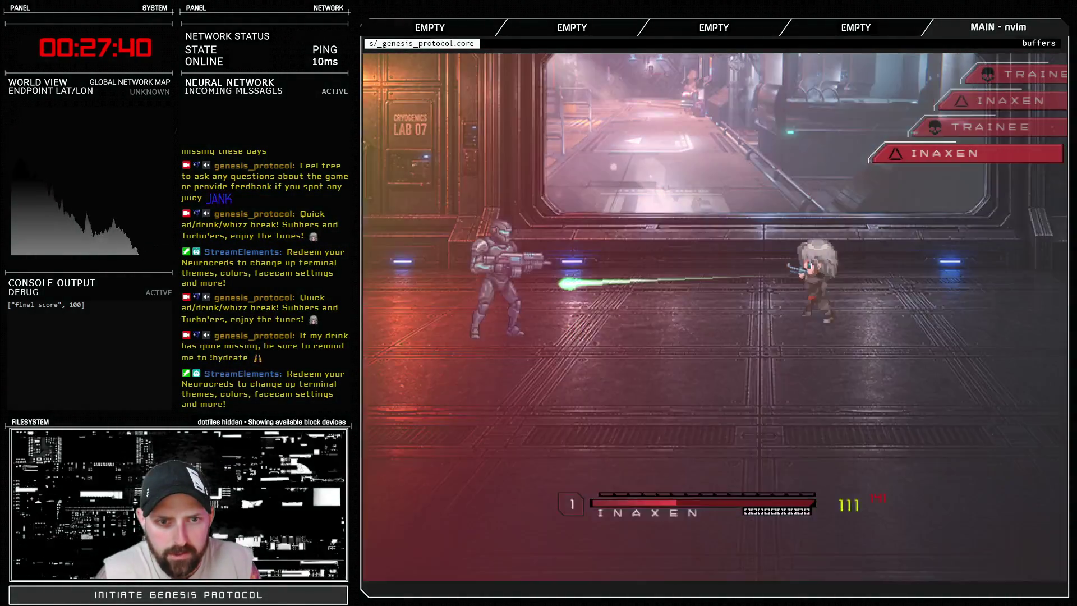
{"action": "key", "text": "Return"}
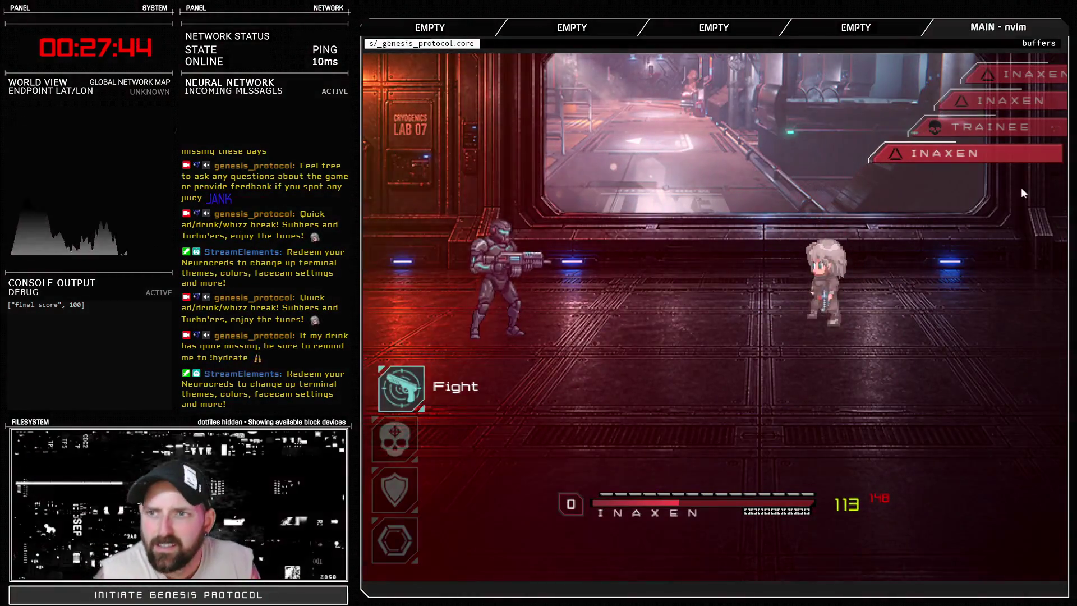
{"action": "key", "text": "alt+F4"}
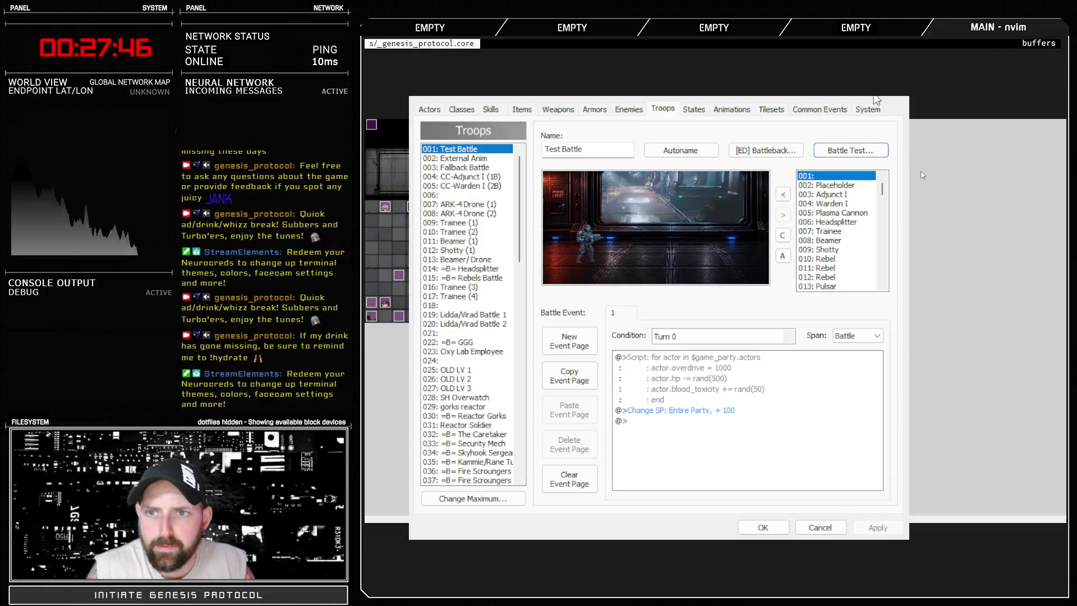
{"action": "key", "text": "Escape"}
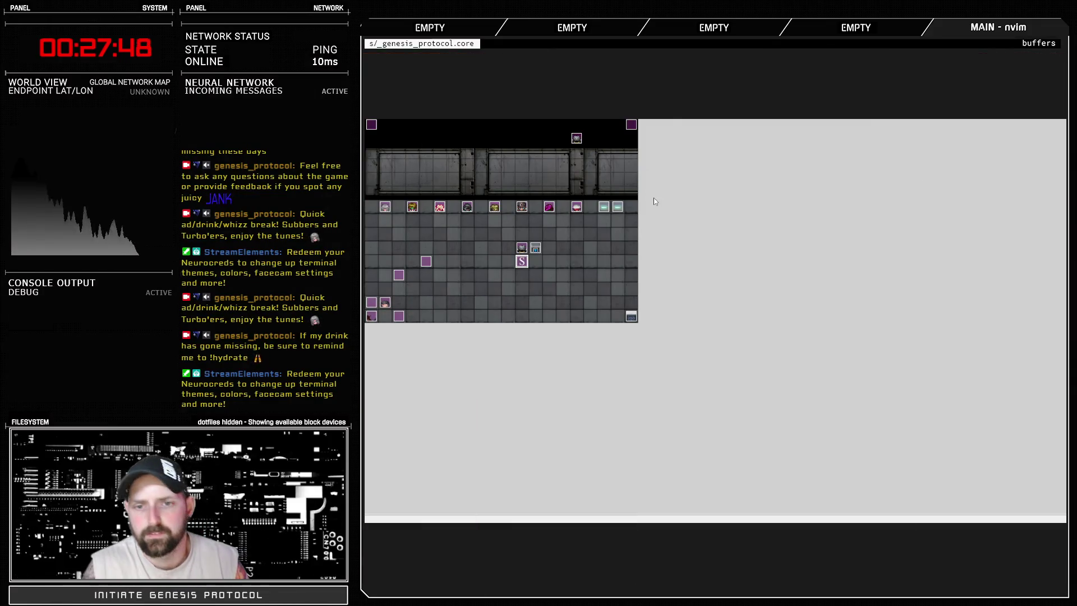
Step: On Sprite_BattleReticle line 238, change the weakness multiplier '? 2 : 0.25' to '? 1.5 : 0.2'
{"action": "key", "text": "F11"}
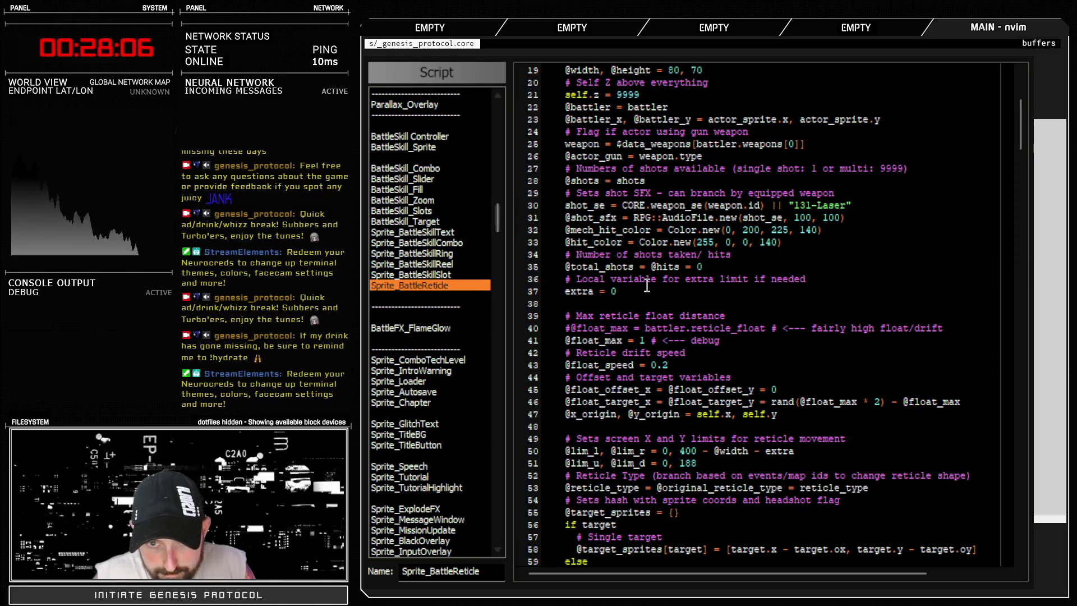
{"action": "scroll", "coordinate": [762, 464], "scroll_direction": "down", "scroll_amount": 12}
{"action": "scroll", "coordinate": [762, 464], "scroll_direction": "down", "scroll_amount": 20}
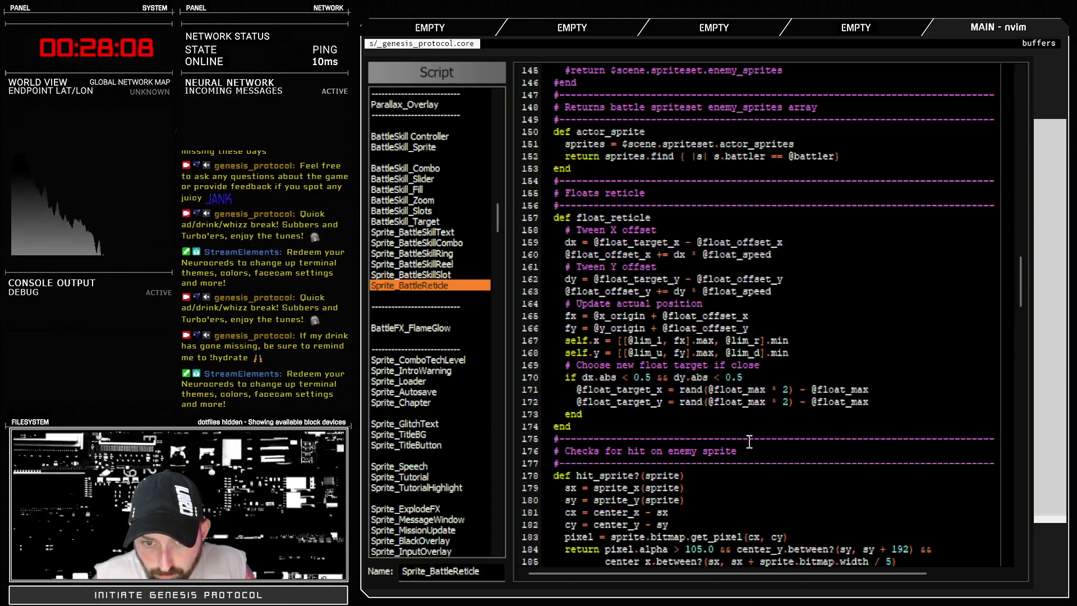
{"action": "scroll", "coordinate": [748, 441], "scroll_direction": "down", "scroll_amount": 8}
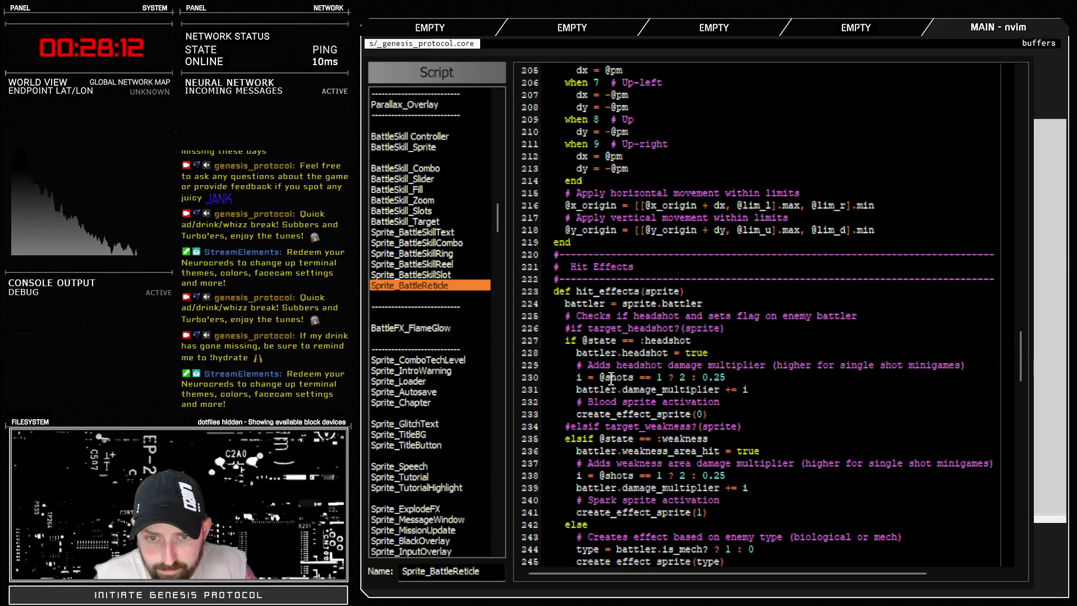
{"action": "left_click", "coordinate": [682, 378]}
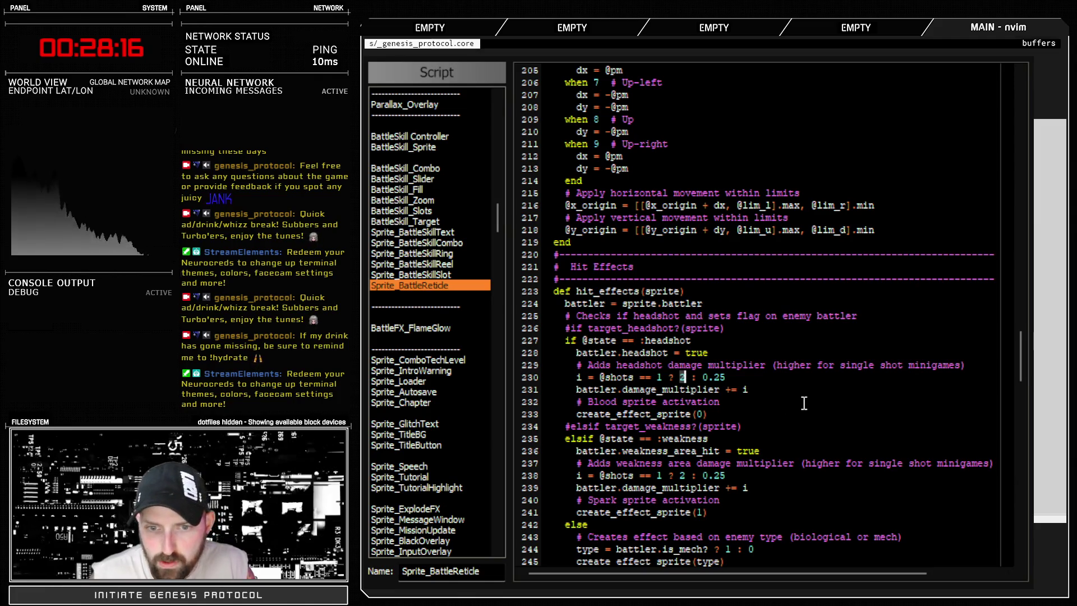
{"action": "scroll", "coordinate": [789, 404], "scroll_direction": "down", "scroll_amount": 2}
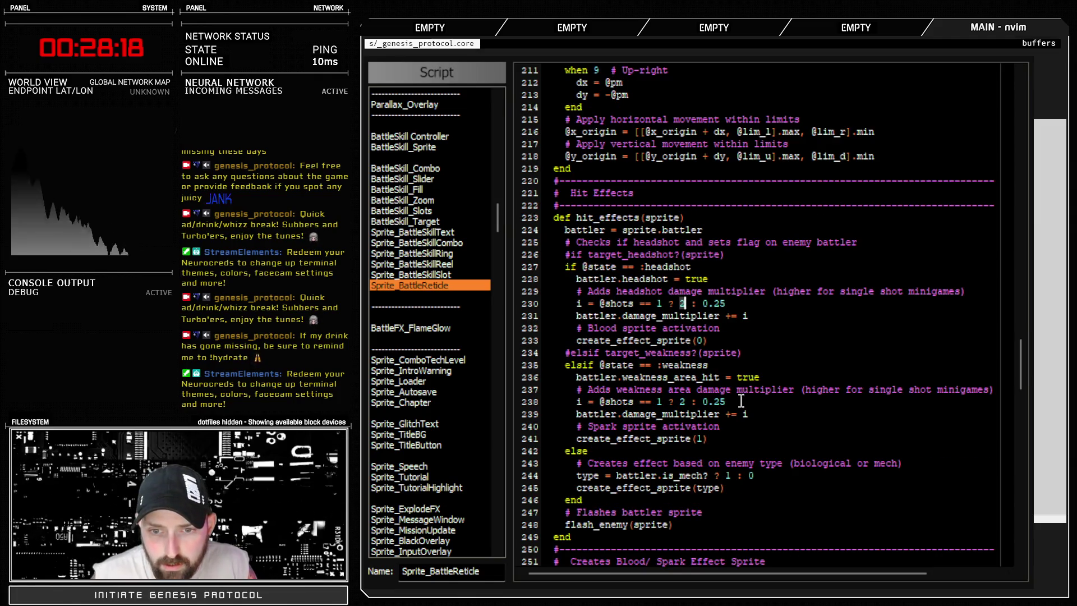
{"action": "left_click", "coordinate": [679, 401]}
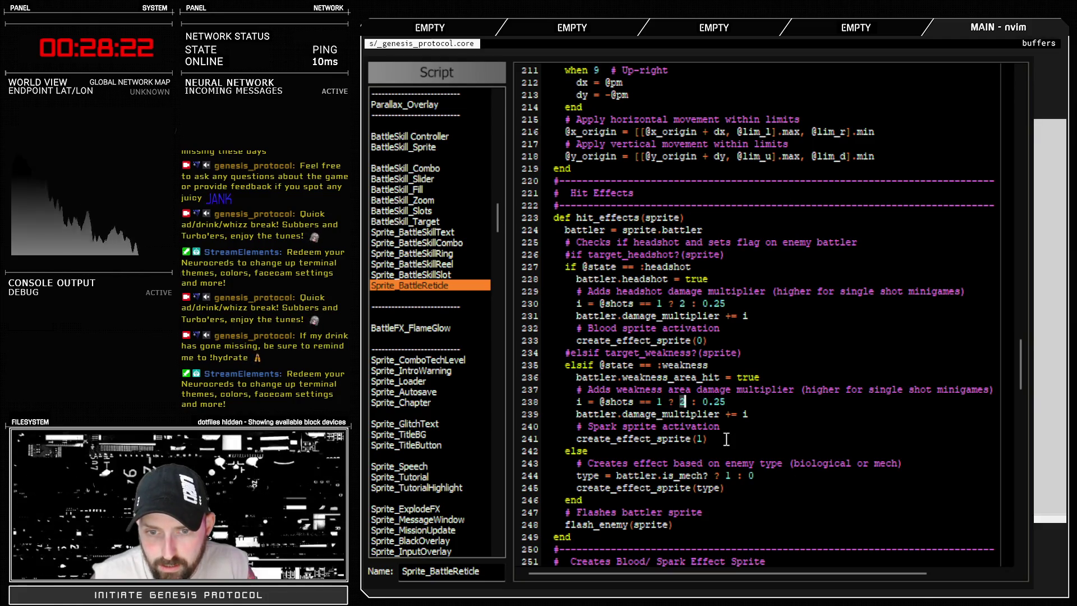
{"action": "type", "text": "s1.5"}
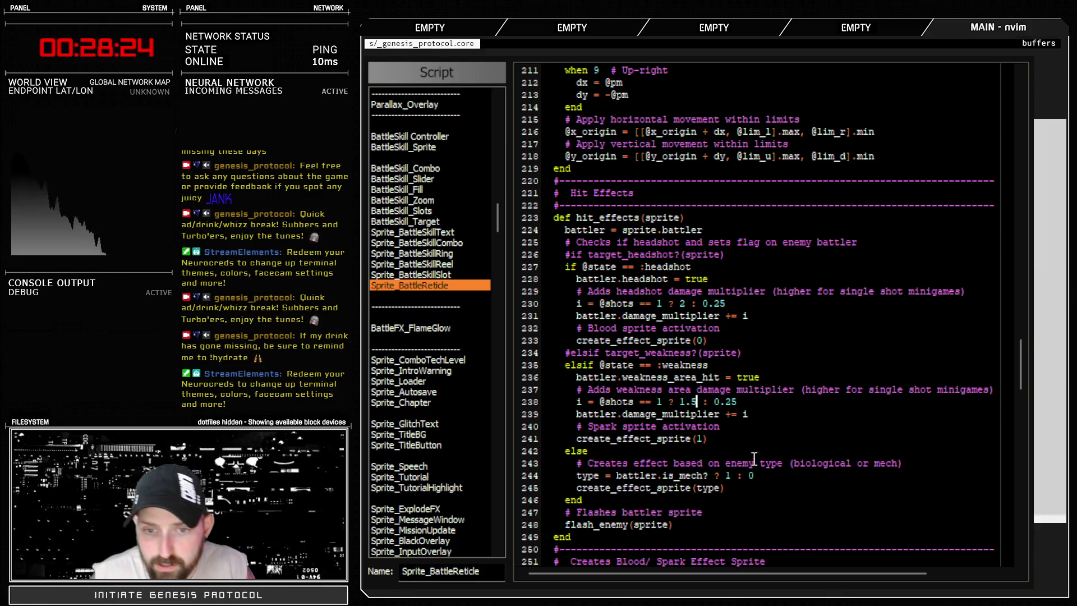
{"action": "key", "text": "Escape"}
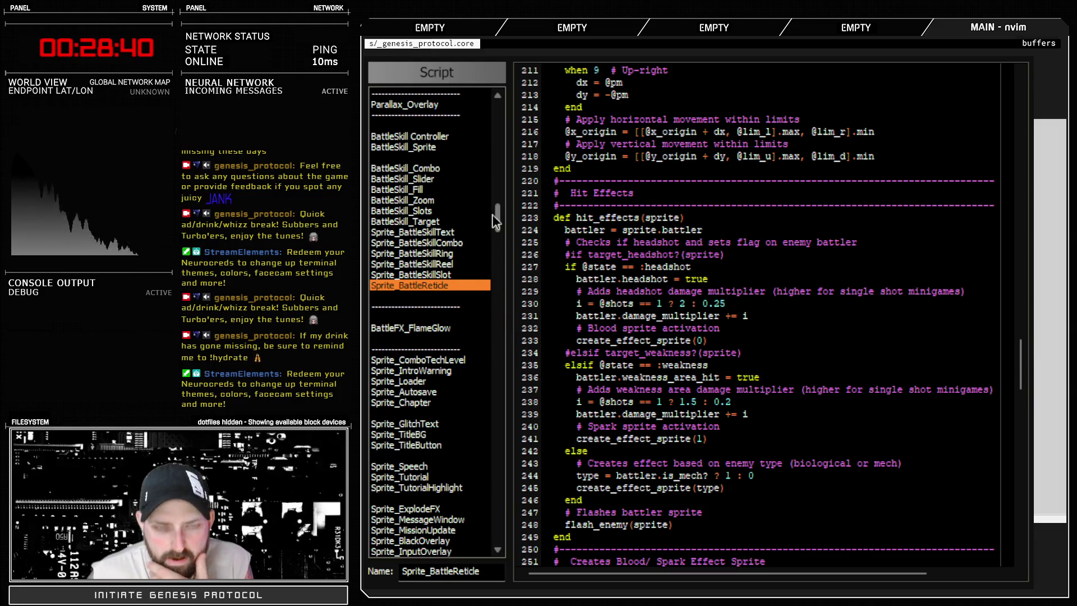
{"action": "mouse_move", "coordinate": [496, 215]}
{"action": "left_mouse_down"}
{"action": "mouse_move", "coordinate": [495, 258]}
{"action": "mouse_move", "coordinate": [507, 177]}
{"action": "left_mouse_up"}
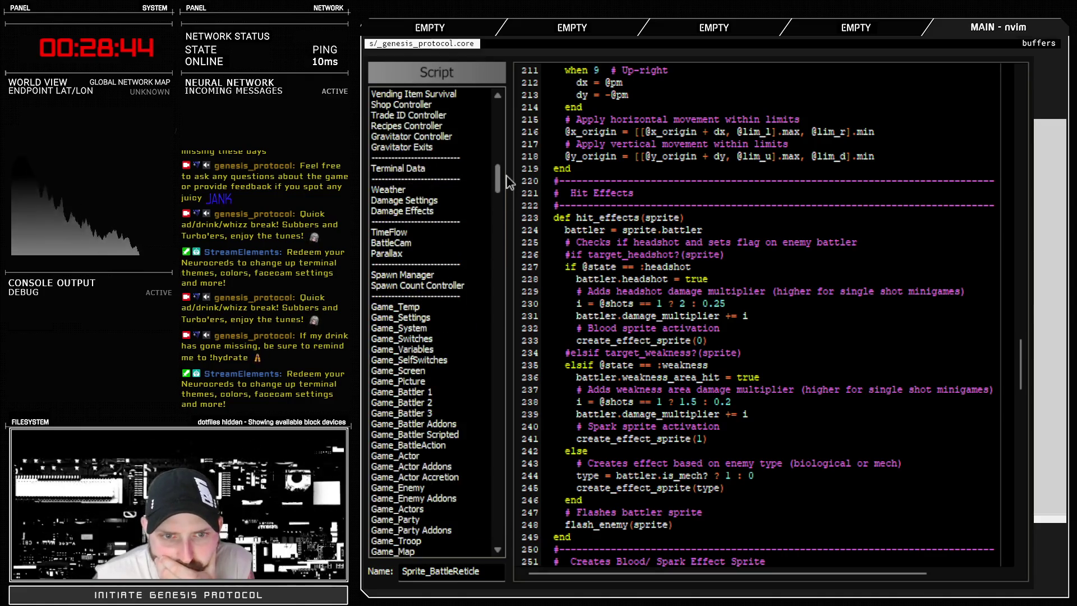
{"action": "left_click", "coordinate": [490, 413]}
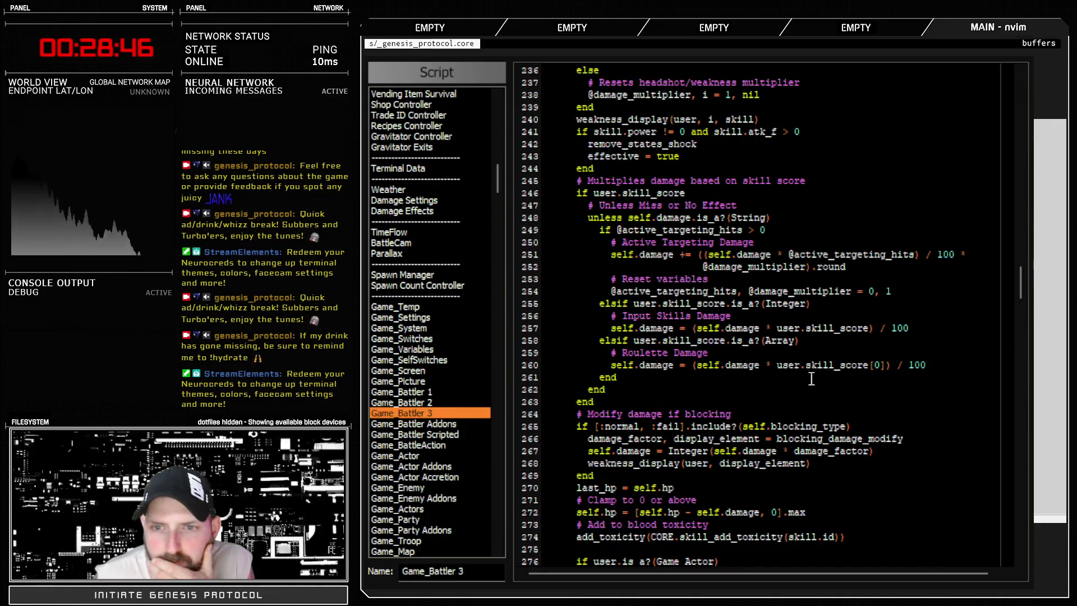
{"action": "left_click_drag", "start_coordinate": [701, 267], "coordinate": [807, 271]}
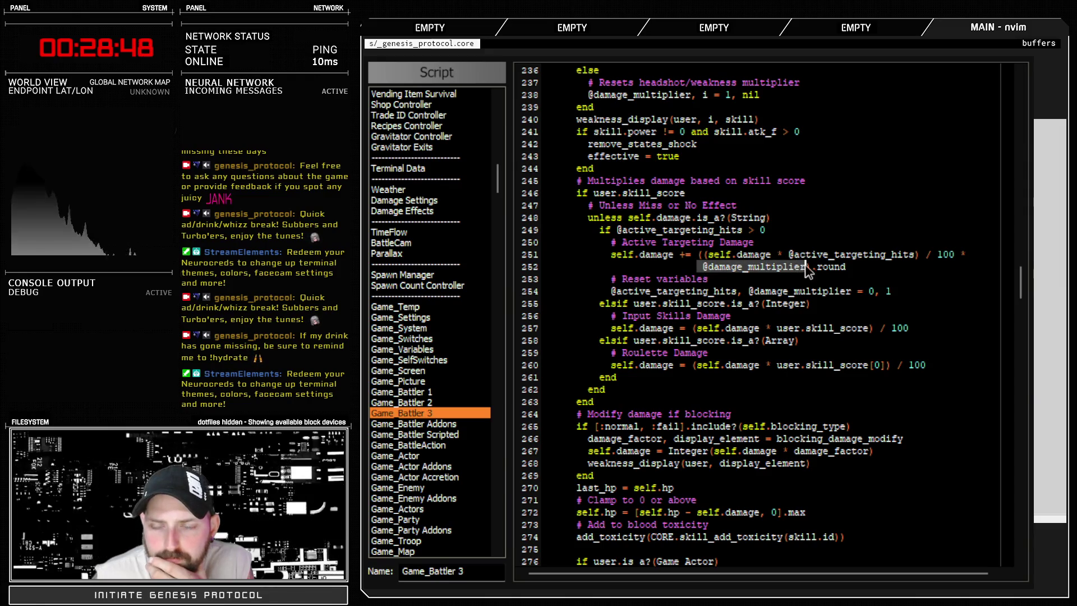
{"action": "double_click", "coordinate": [770, 268]}
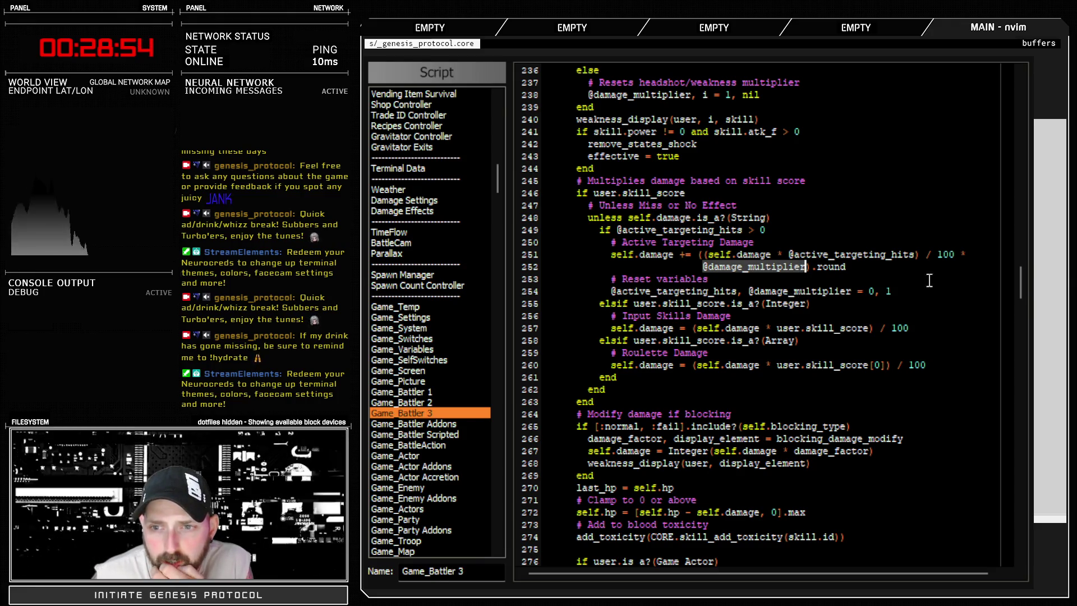
{"action": "left_click", "coordinate": [966, 256]}
{"action": "type", "text": ")"}
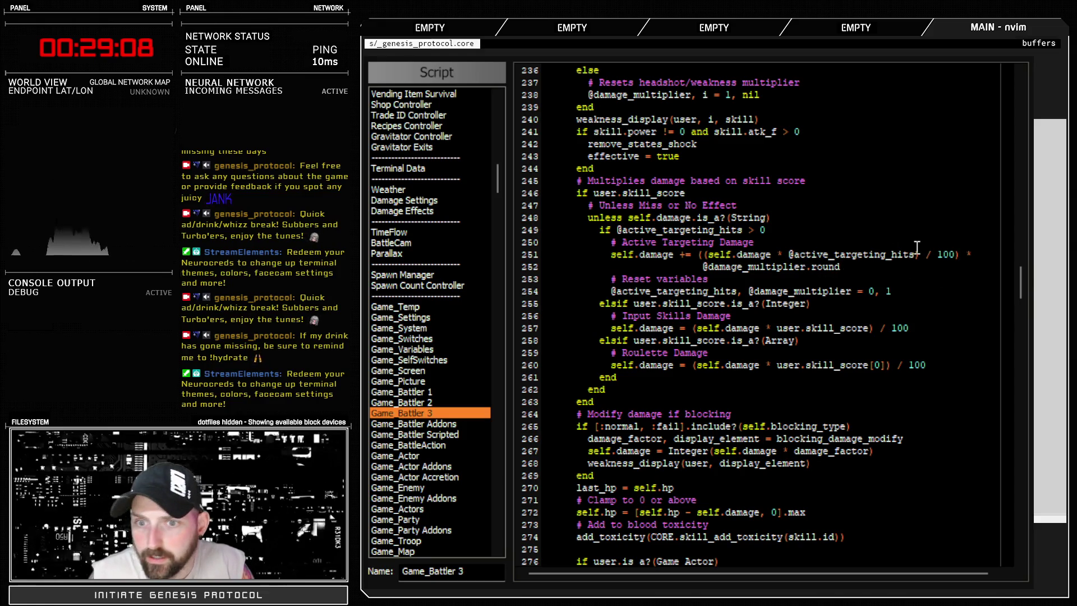
{"action": "left_click_drag", "start_coordinate": [704, 258], "coordinate": [960, 254]}
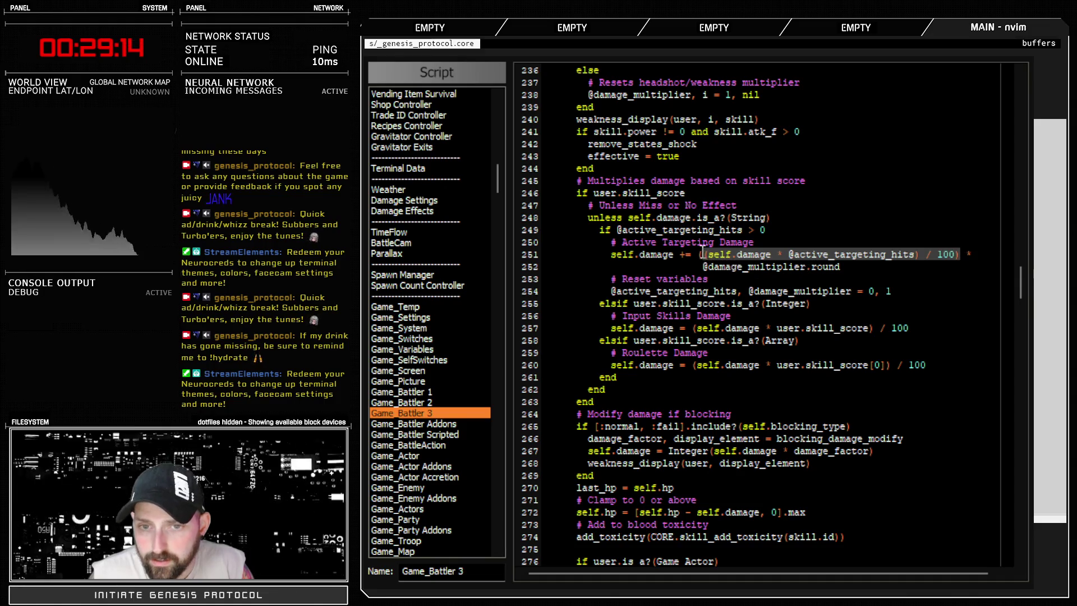
{"action": "key", "text": "y"}
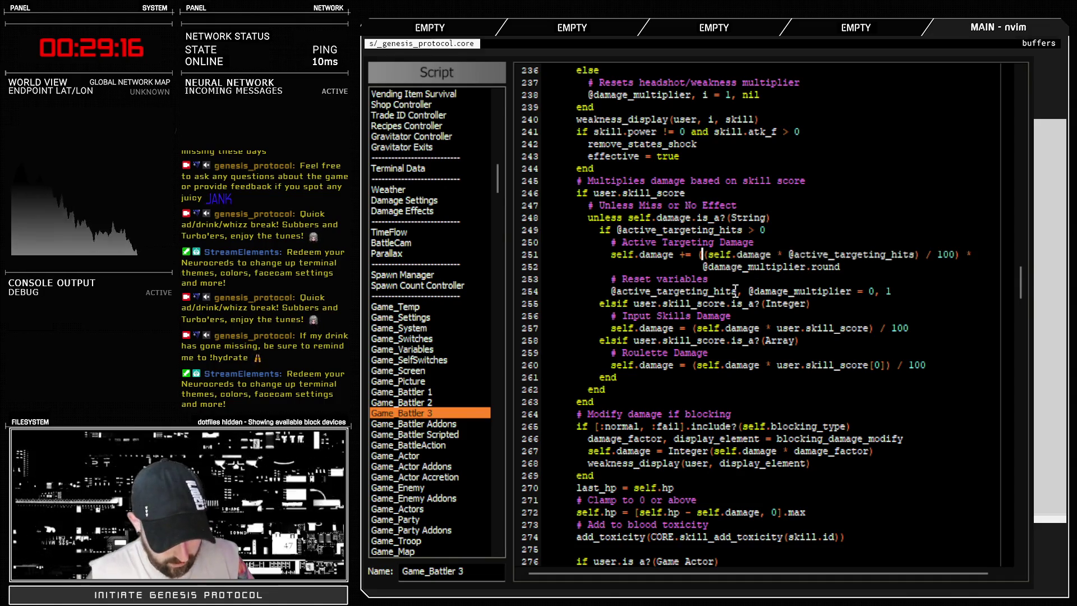
{"action": "type", "text": "("}
{"action": "left_click", "coordinate": [809, 267]}
{"action": "type", "text": ")"}
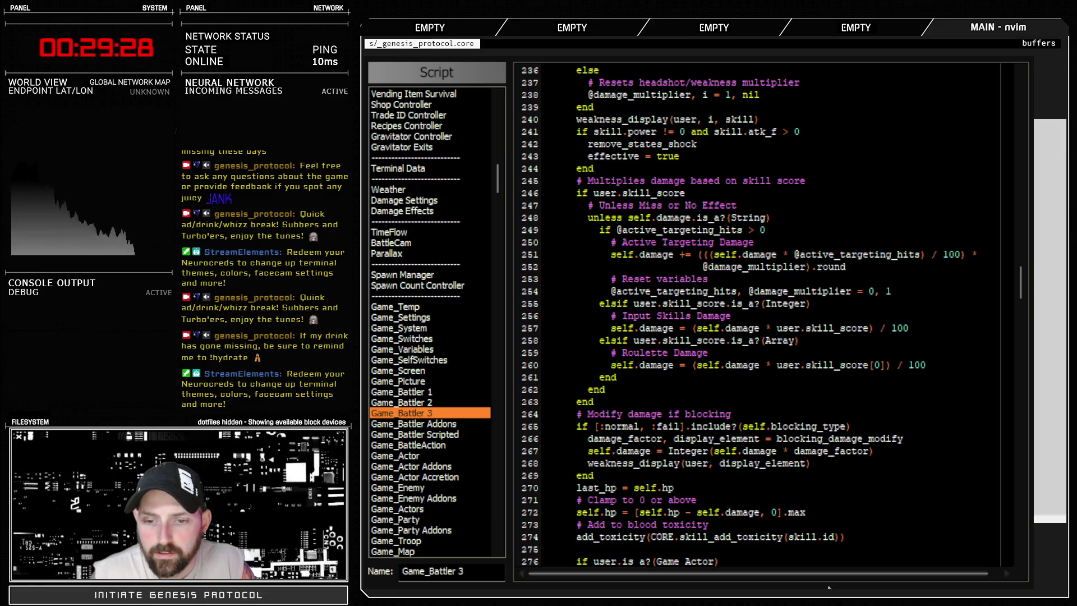
{"action": "key", "text": "Escape"}
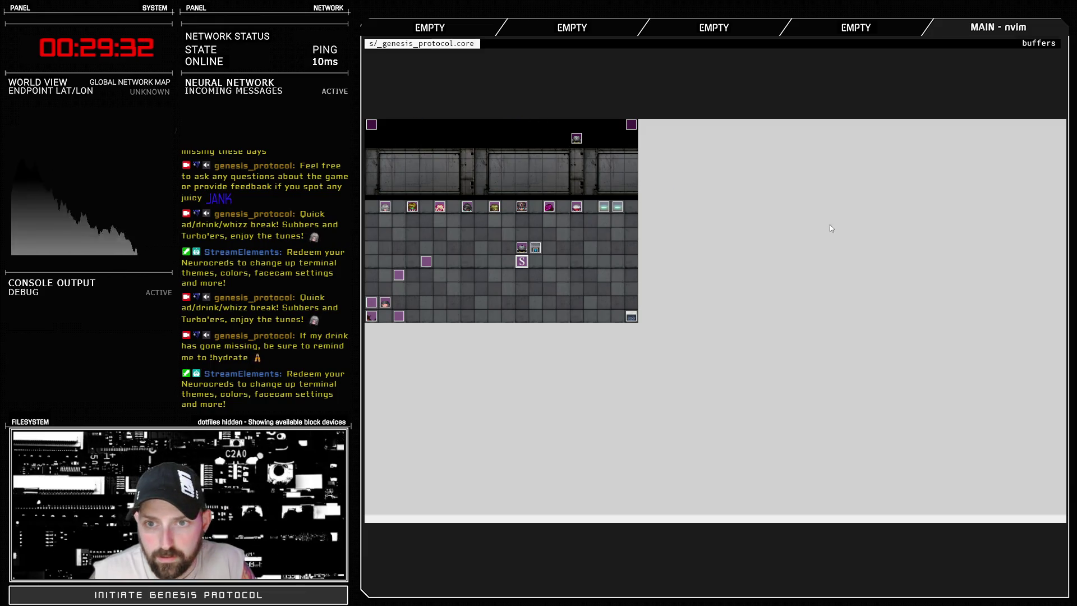
Step: Reopen the Database, hit the Trainee with Fast Blast for 429 damage, then run from the battle
{"action": "key", "text": "F9"}
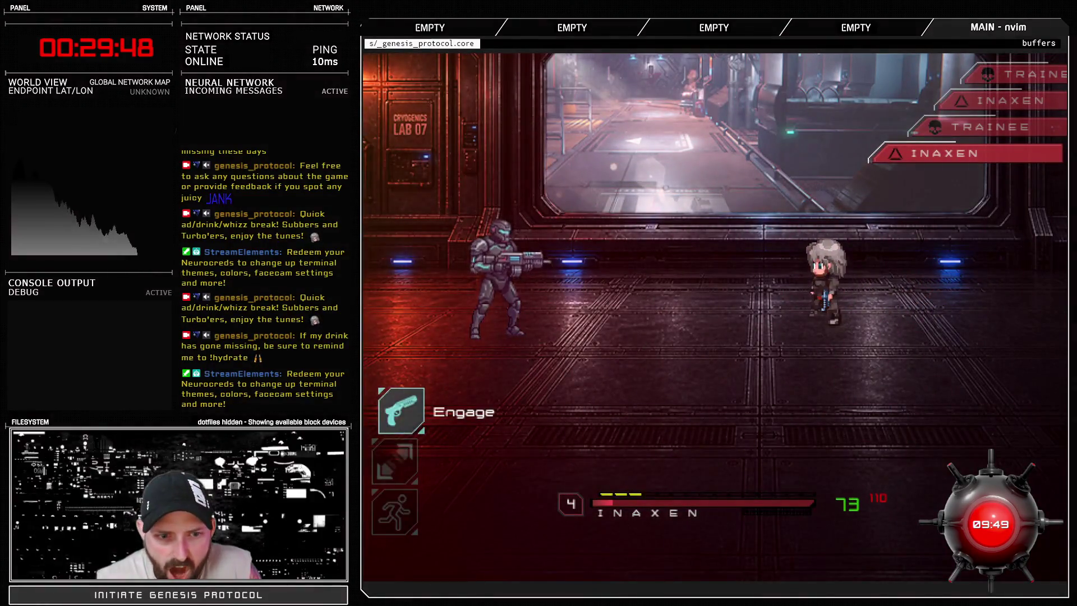
{"action": "key", "text": "Return"}
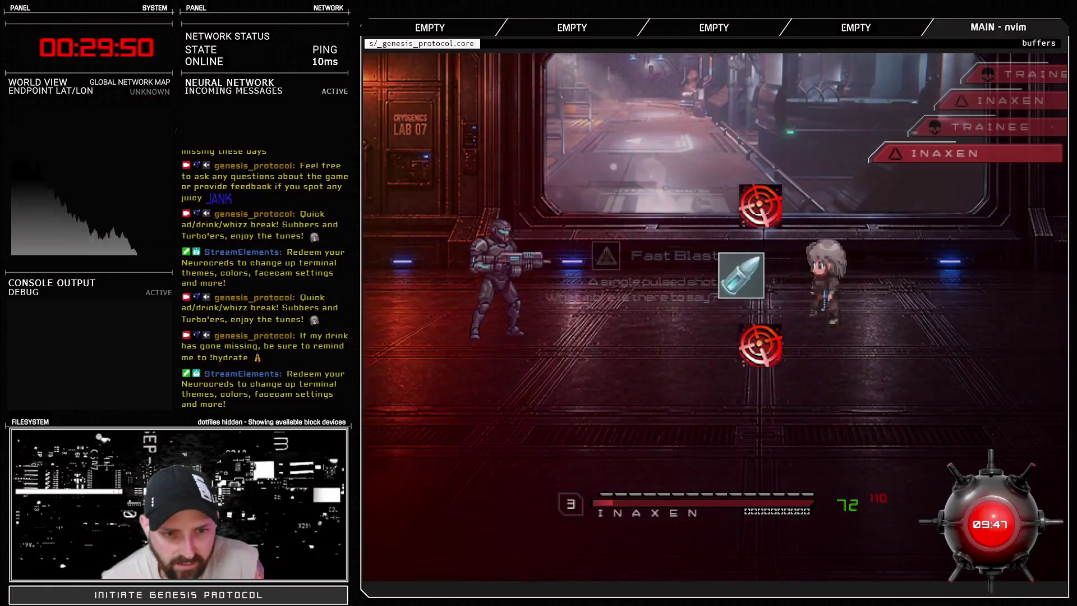
{"action": "key", "text": "Return"}
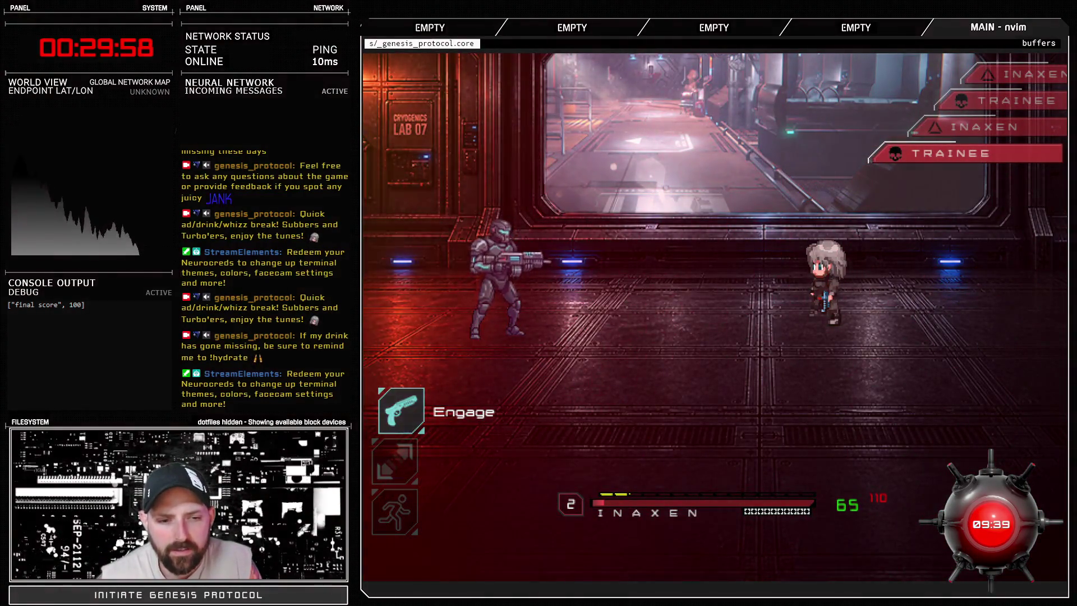
{"action": "key", "text": "Down"}
{"action": "key", "text": "Down"}
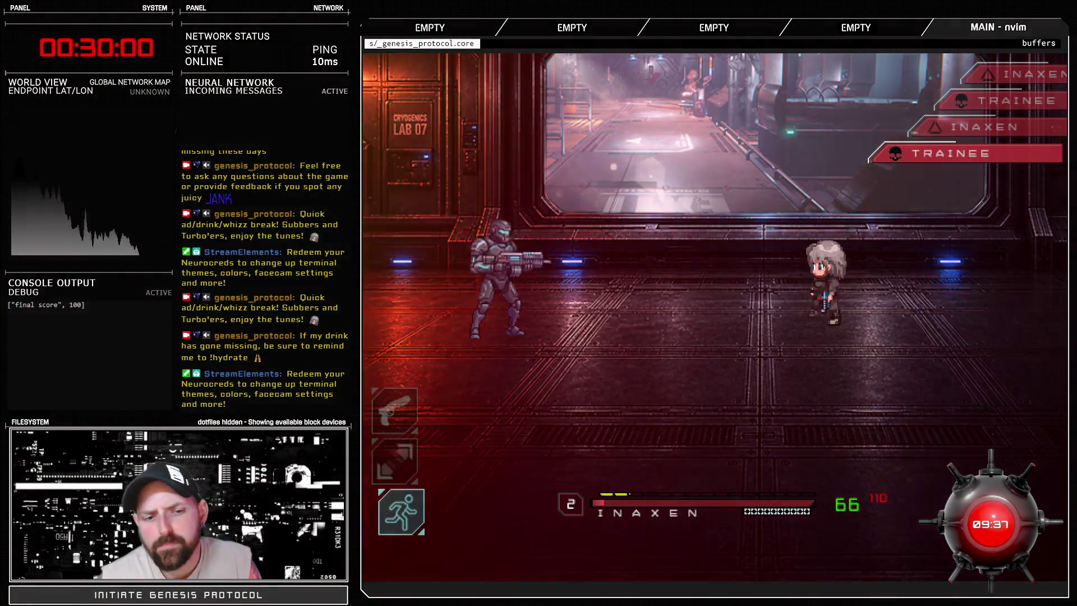
{"action": "key", "text": "Return"}
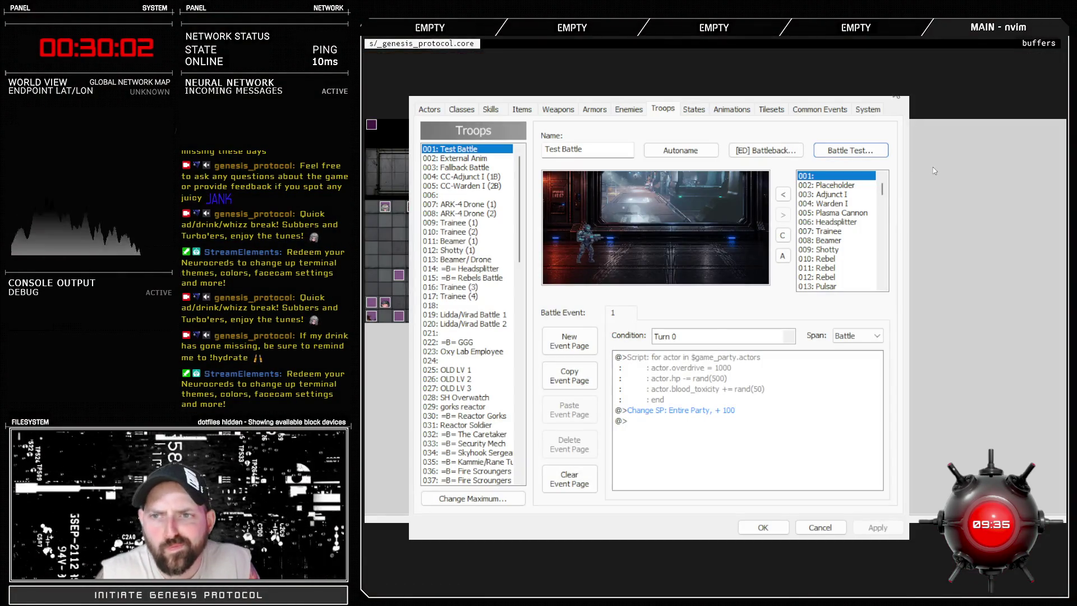
Step: Close the Database and inspect the Game_Battler 3 damage formula on lines 251–252
{"action": "key", "text": "Escape"}
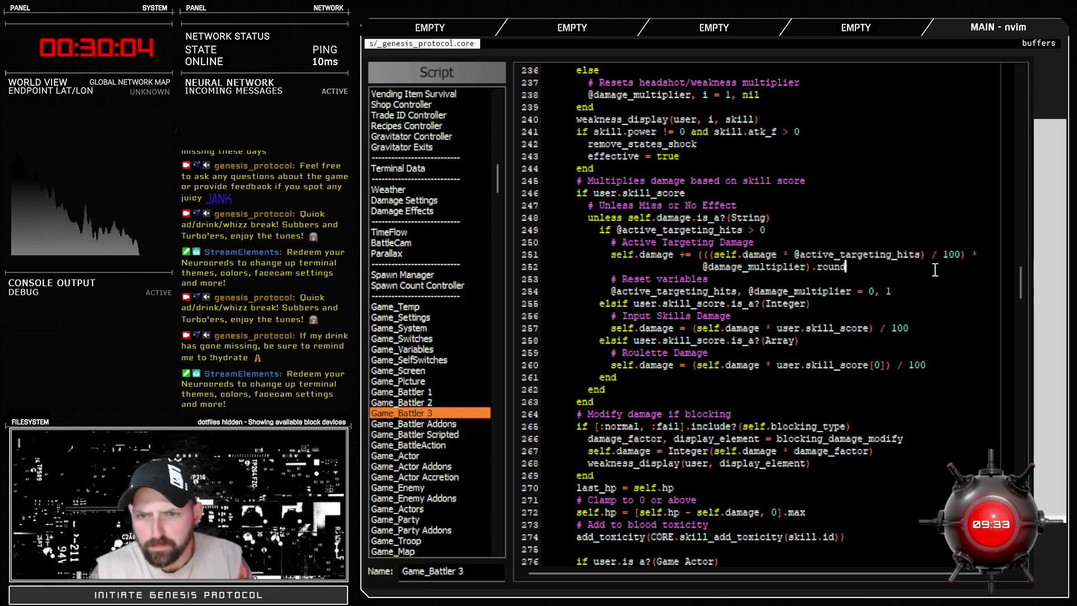
{"action": "double_click", "coordinate": [800, 266]}
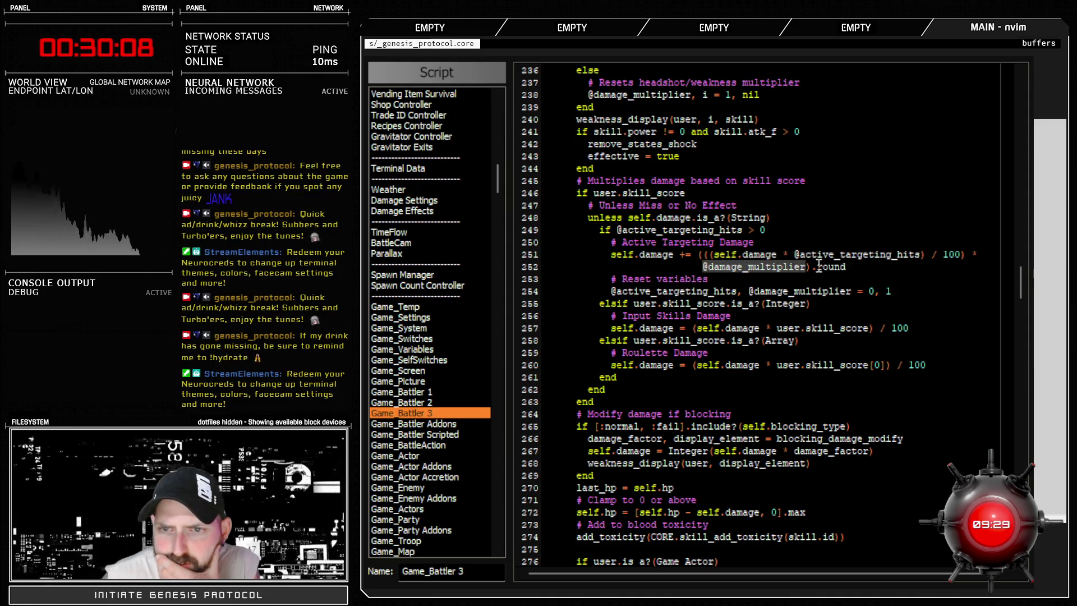
{"action": "left_click", "coordinate": [937, 255]}
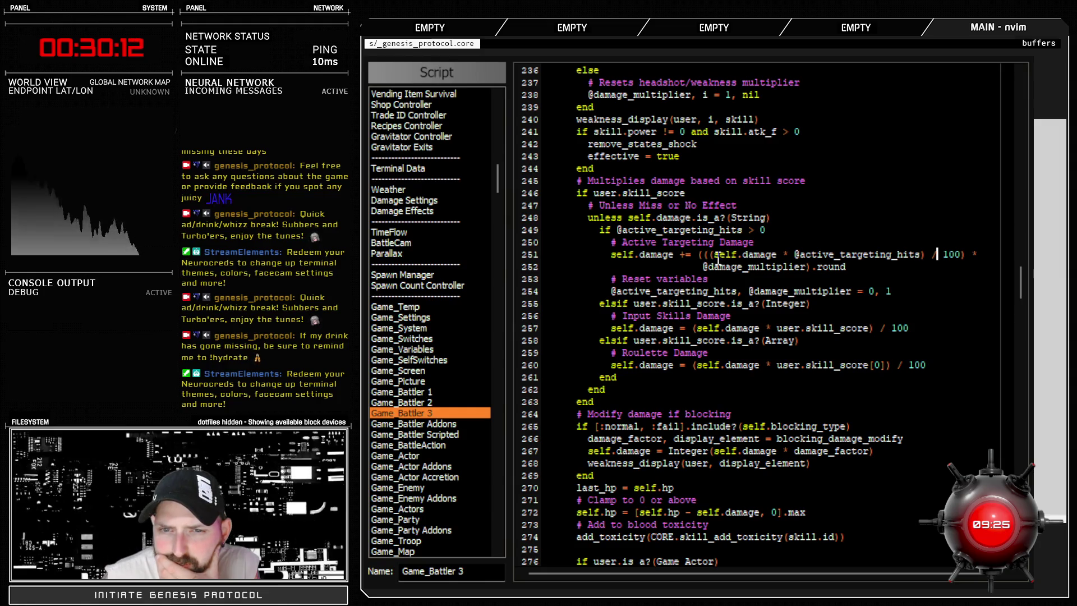
{"action": "left_click_drag", "start_coordinate": [712, 255], "coordinate": [966, 255]}
{"action": "left_click", "coordinate": [976, 255]}
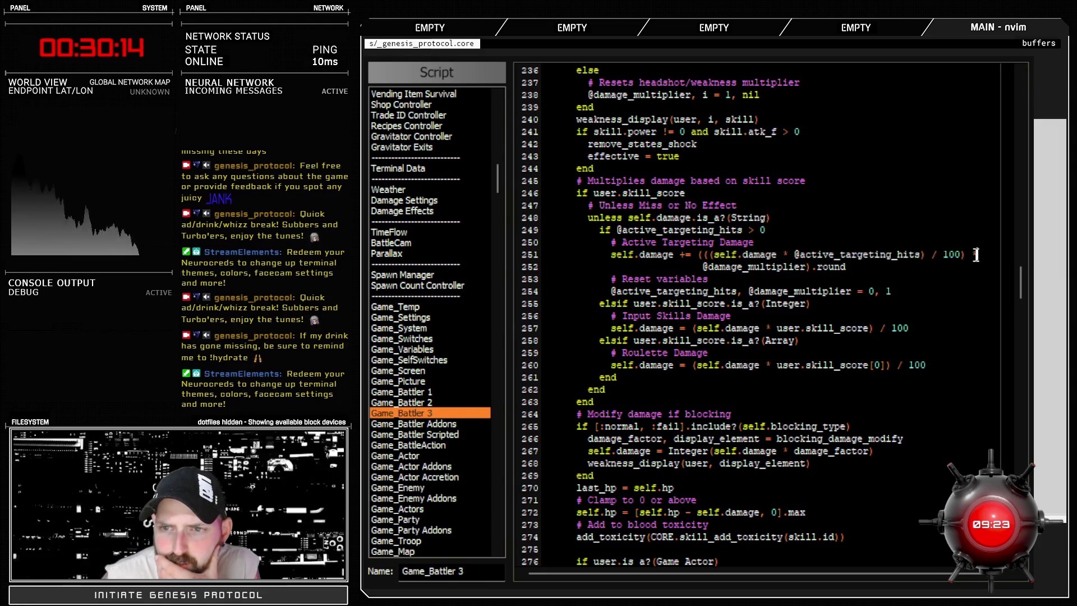
{"action": "double_click", "coordinate": [743, 268]}
{"action": "left_click_drag", "start_coordinate": [736, 255], "coordinate": [961, 255]}
{"action": "left_click", "coordinate": [789, 265]}
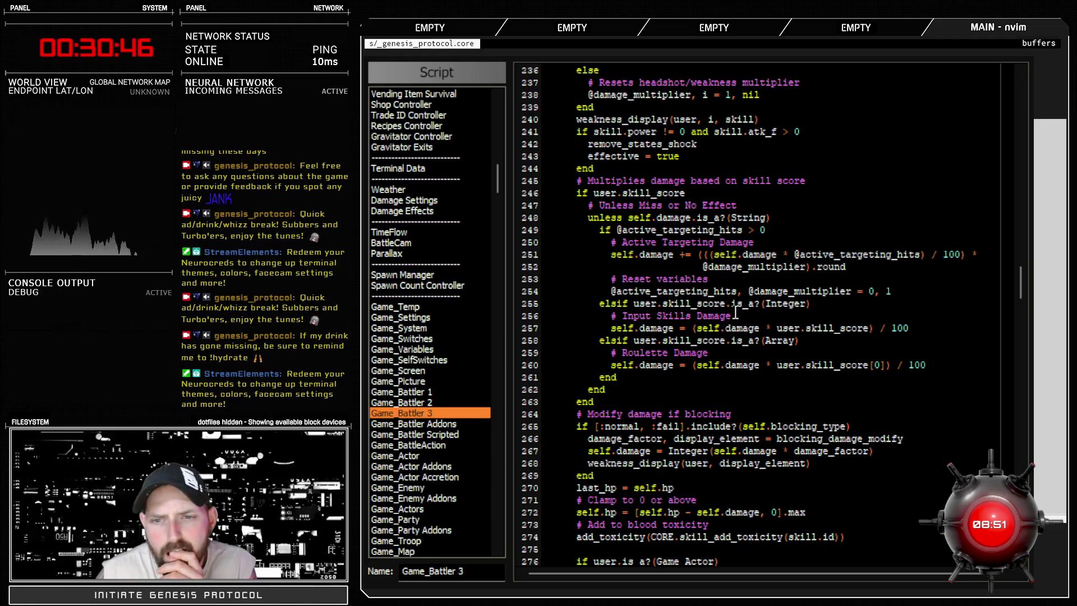
Step: Insert puts "running here" below the Active Targeting Damage comment and close the editor
{"action": "left_click", "coordinate": [861, 266]}
{"action": "left_click", "coordinate": [841, 243]}
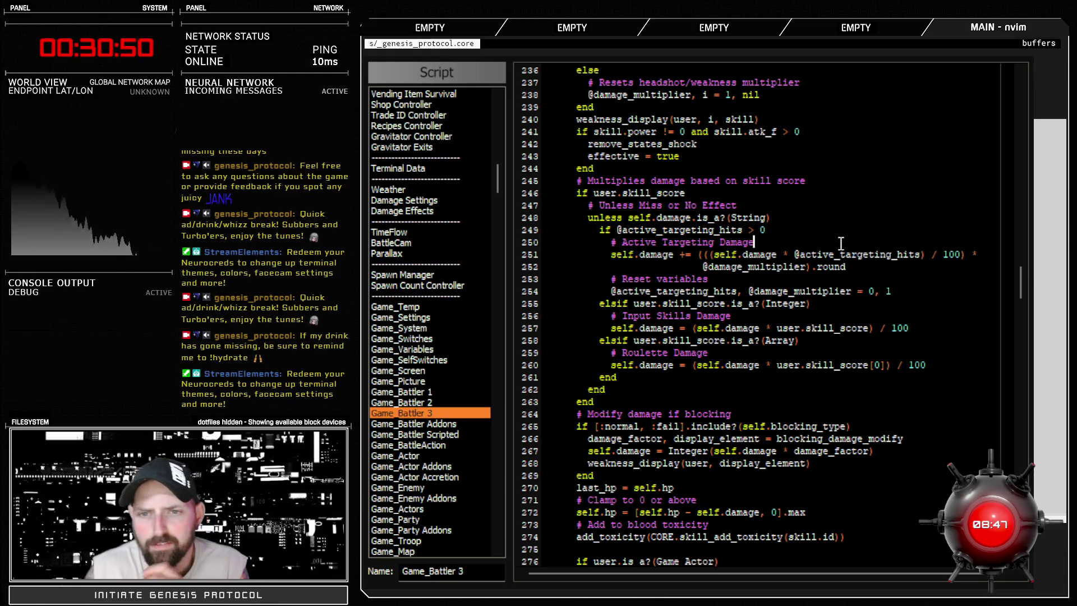
{"action": "key", "text": "Return"}
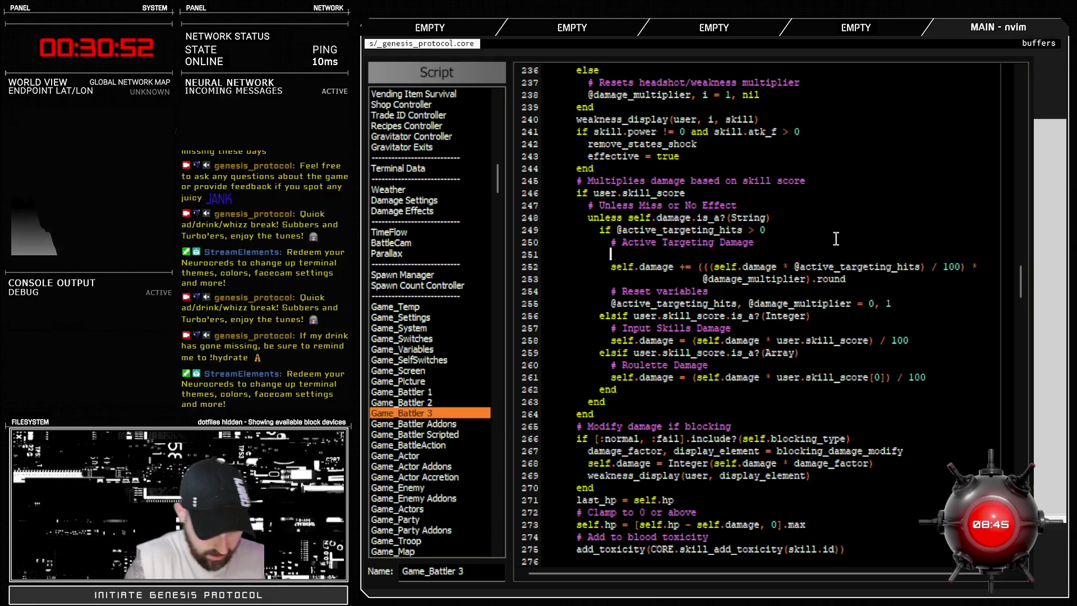
{"action": "type", "text": "puts\"ru"}
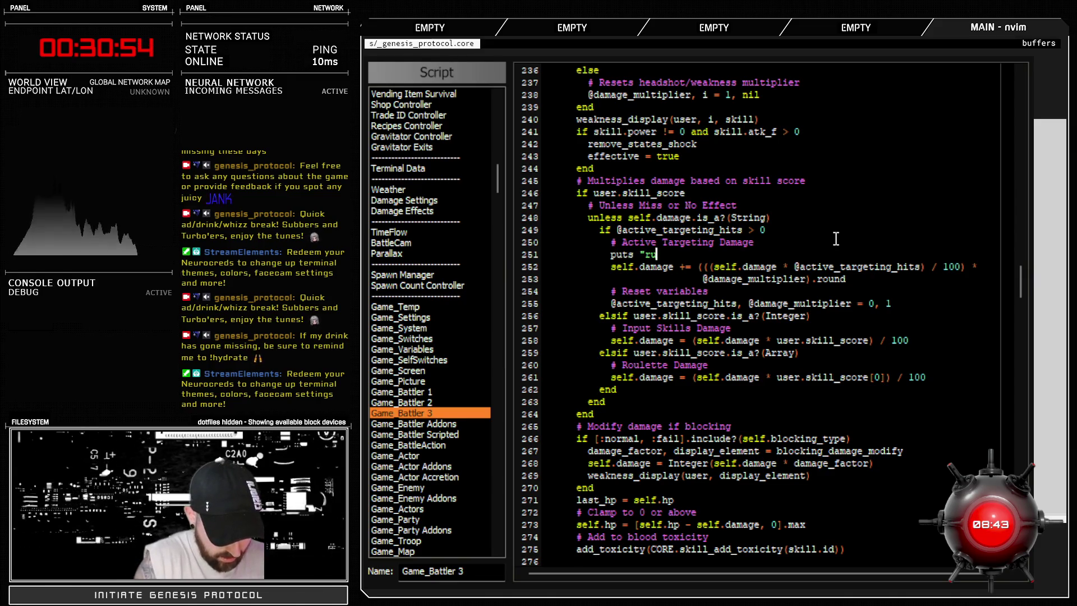
{"action": "type", "text": "nning here\""}
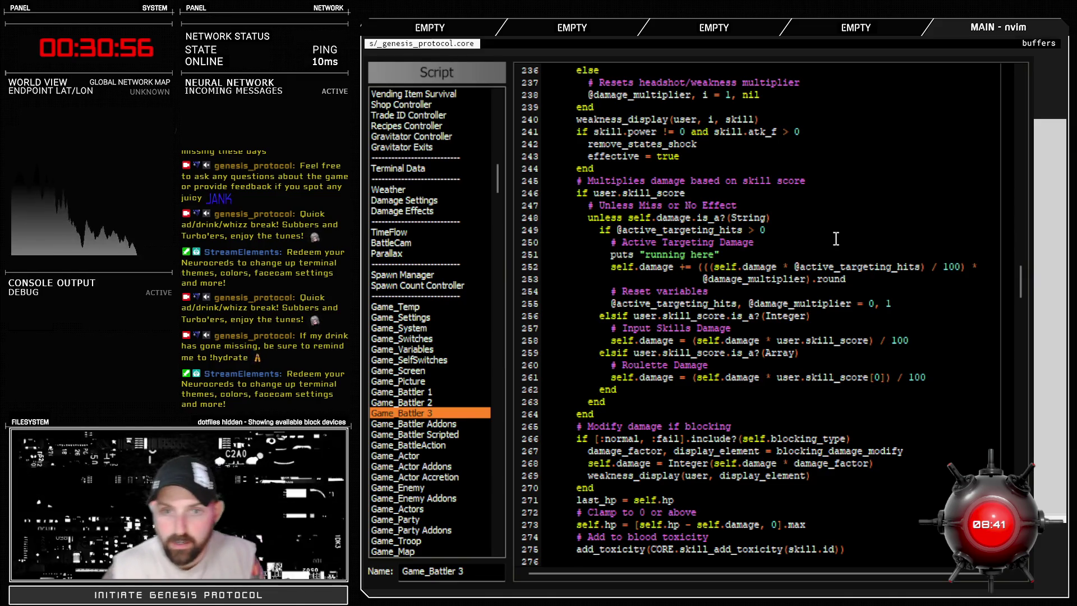
{"action": "key", "text": "F12"}
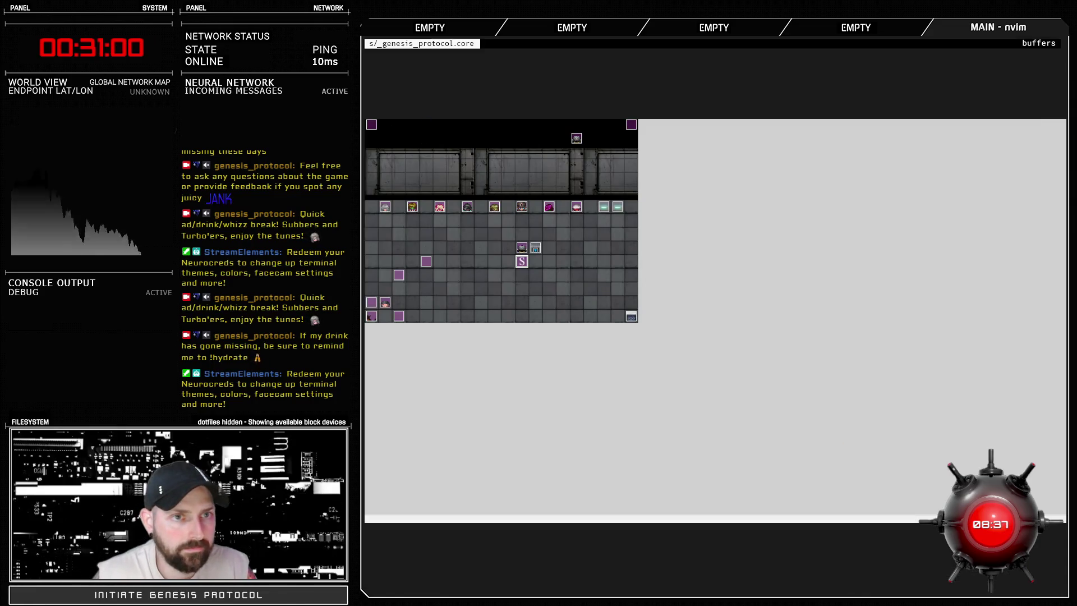
Step: Rerun the Fast Blast battle test, confirm 'running here' is logged, then flee and close the Database
{"action": "key", "text": "alt+F4"}
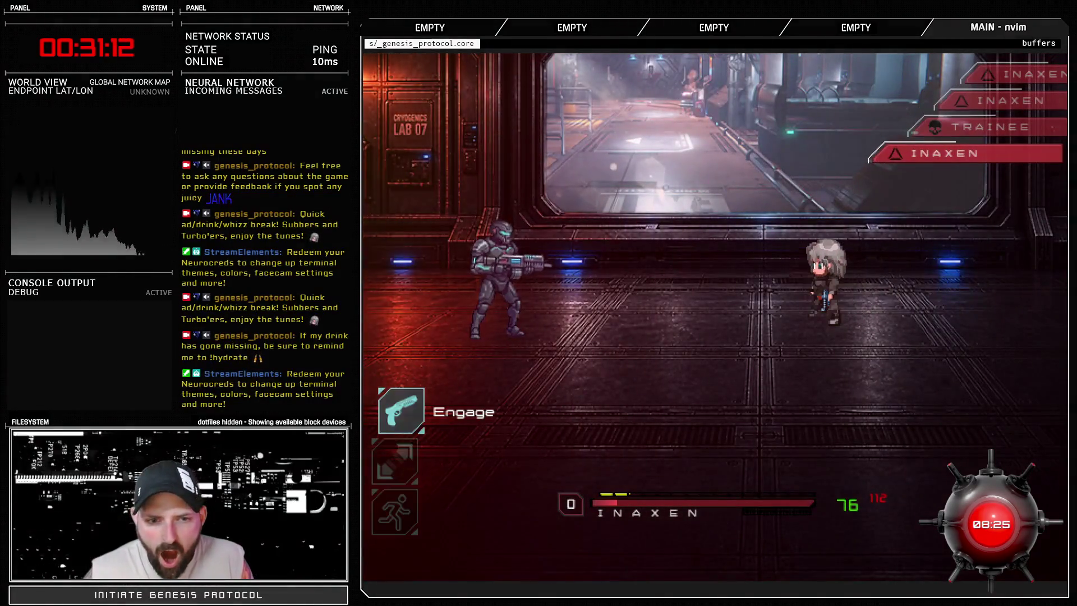
{"action": "key", "text": "Return"}
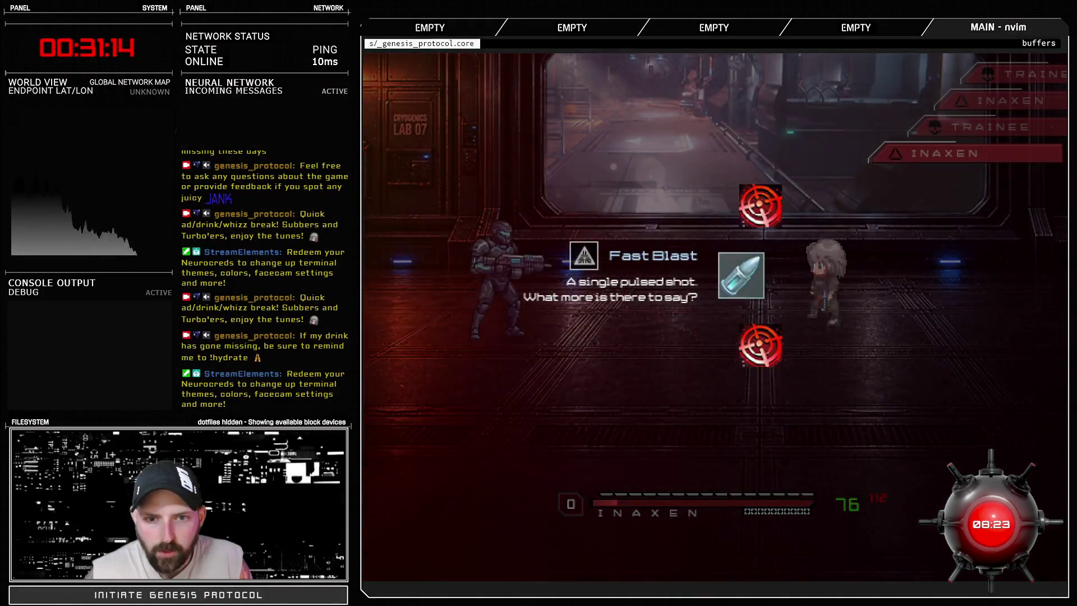
{"action": "key", "text": "Return"}
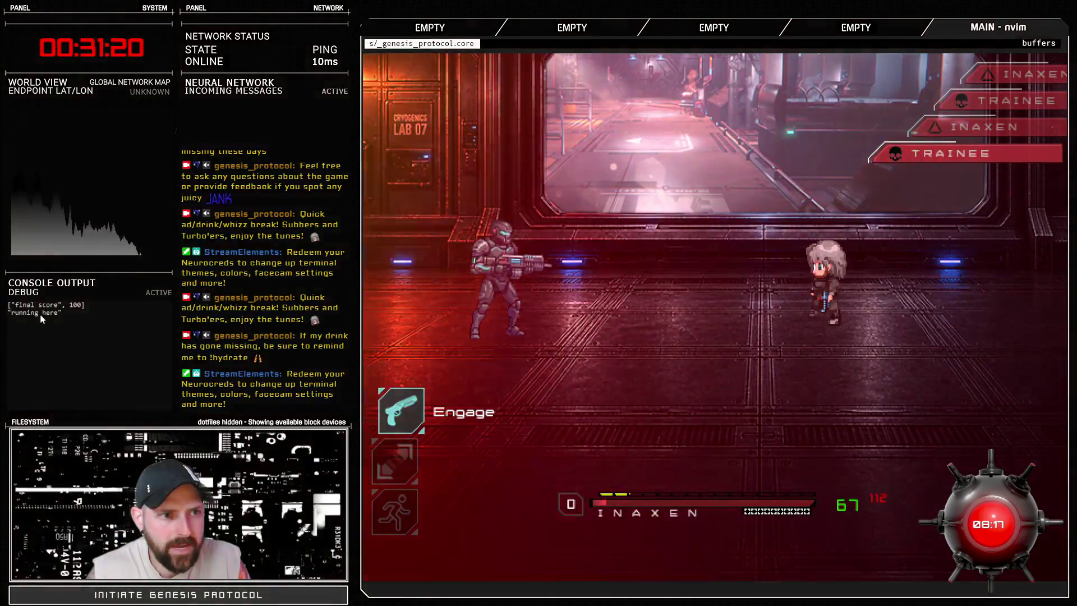
{"action": "key", "text": "Down"}
{"action": "key", "text": "Return"}
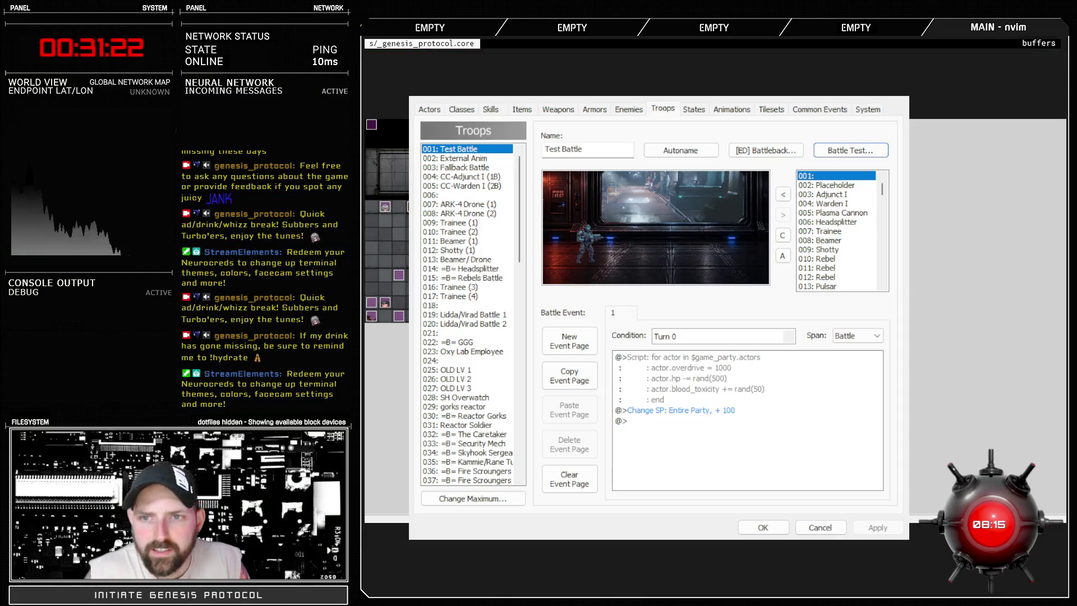
{"action": "left_click", "coordinate": [762, 527]}
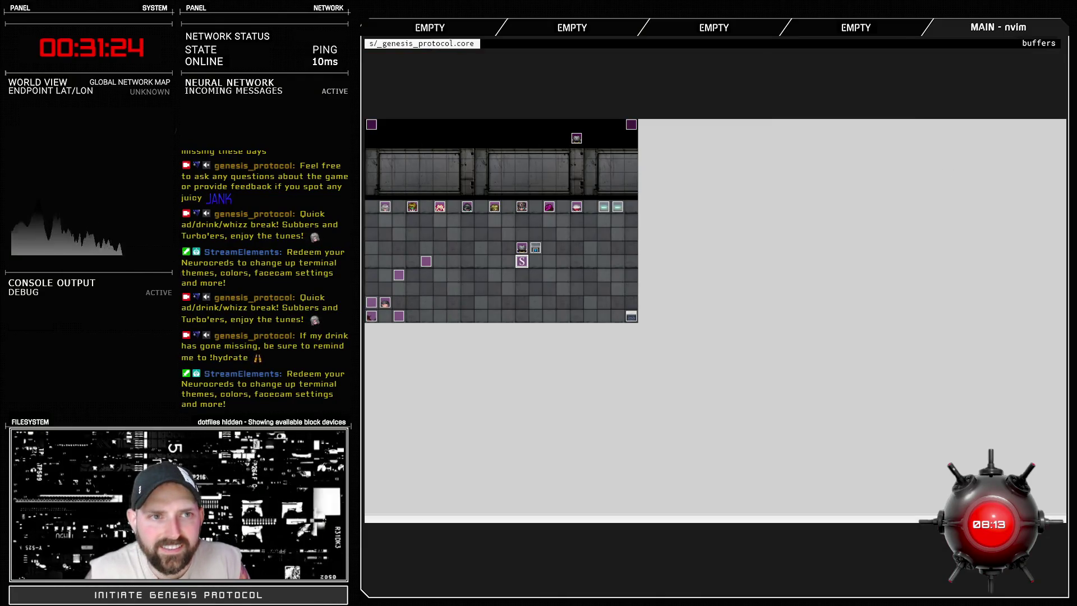
{"action": "key", "text": "F11"}
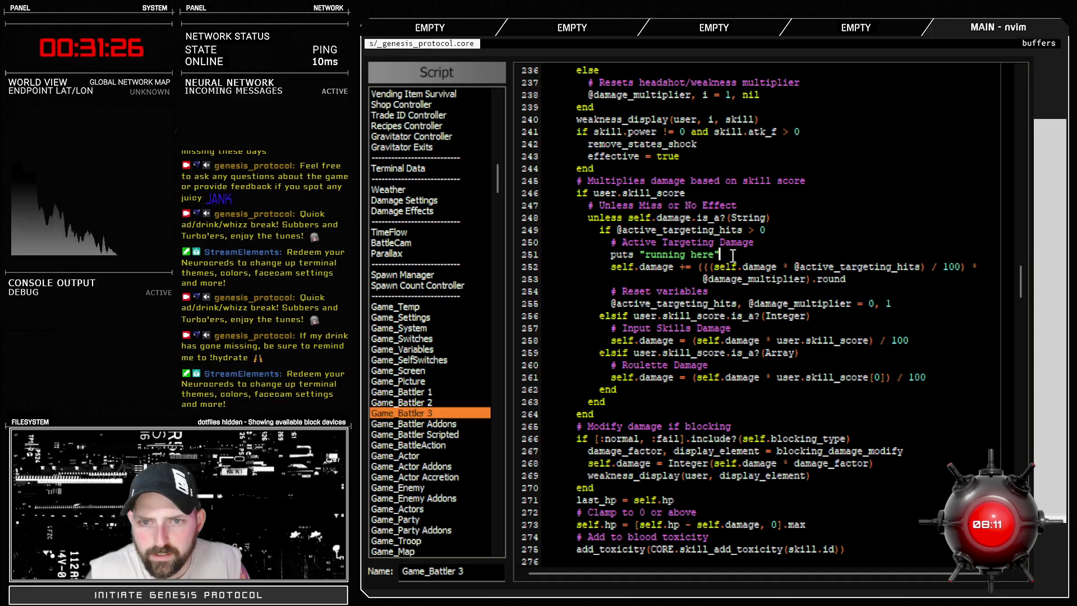
{"action": "left_click_drag", "start_coordinate": [724, 254], "coordinate": [516, 250]}
{"action": "key", "text": "BackSpace"}
{"action": "key", "text": "BackSpace"}
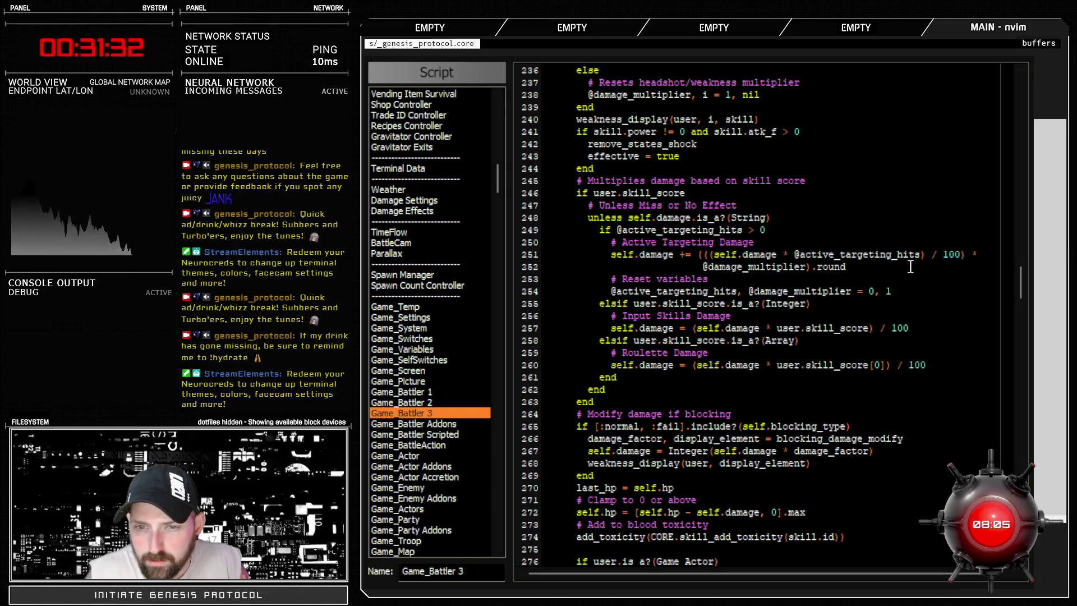
{"action": "left_click_drag", "start_coordinate": [702, 256], "coordinate": [963, 255]}
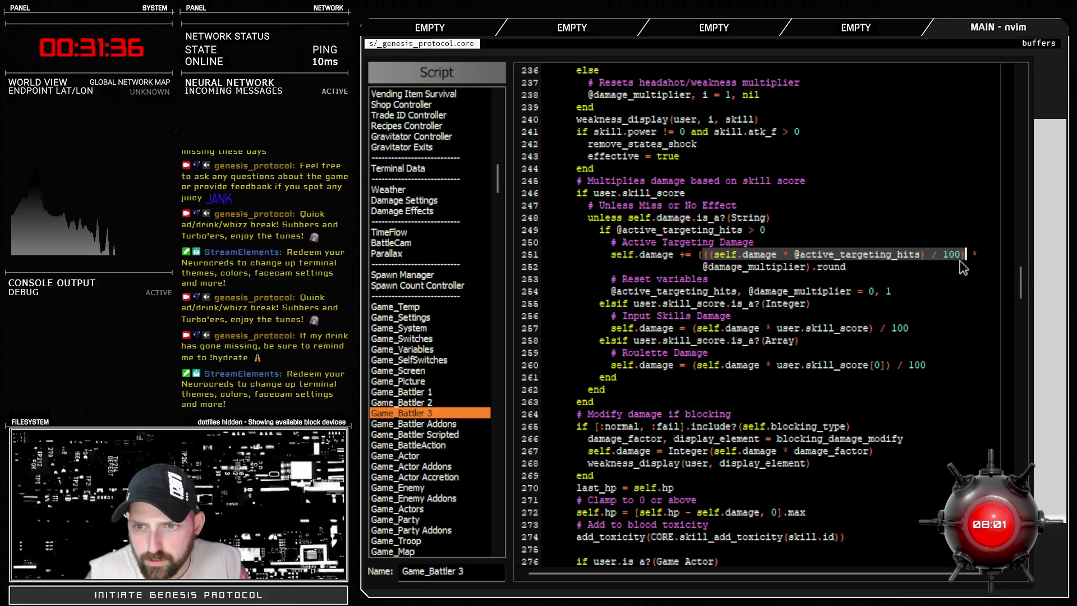
{"action": "left_click", "coordinate": [773, 238]}
{"action": "key", "text": "Return"}
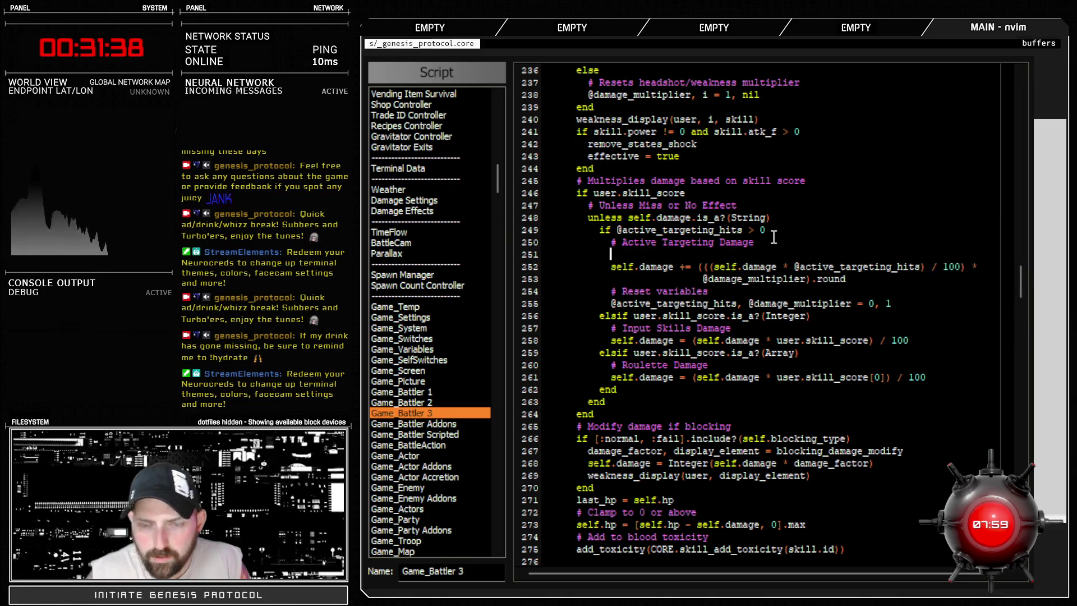
{"action": "type", "text": "puts((self.damage * @active_targeting_hits) / 100)"}
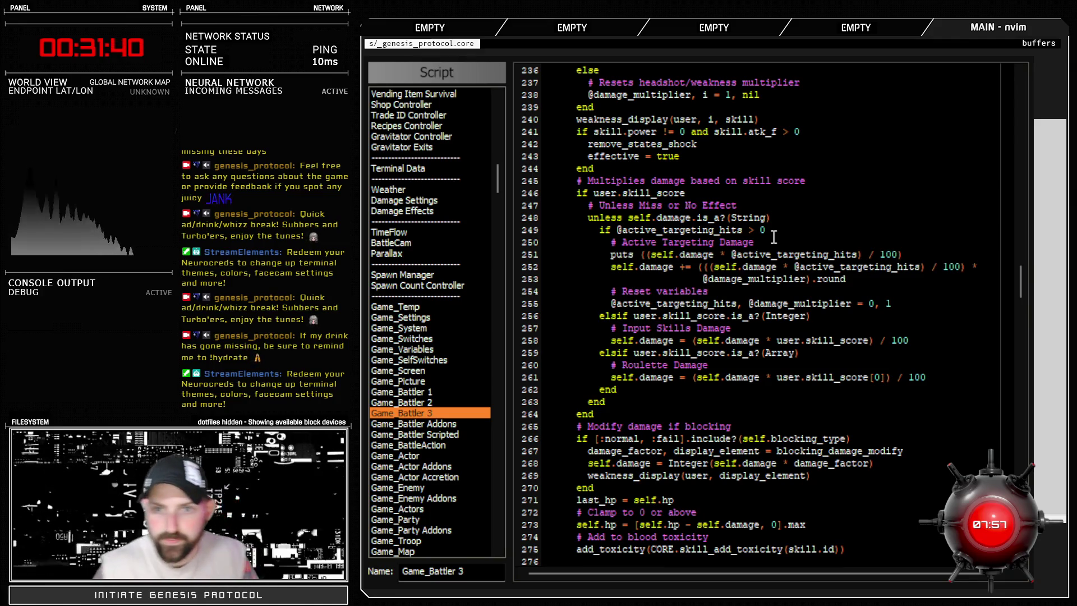
Step: Battle-test Fast Blast on the Trainee, confirming the console prints 4, then exit the test and Database
{"action": "key", "text": "Escape"}
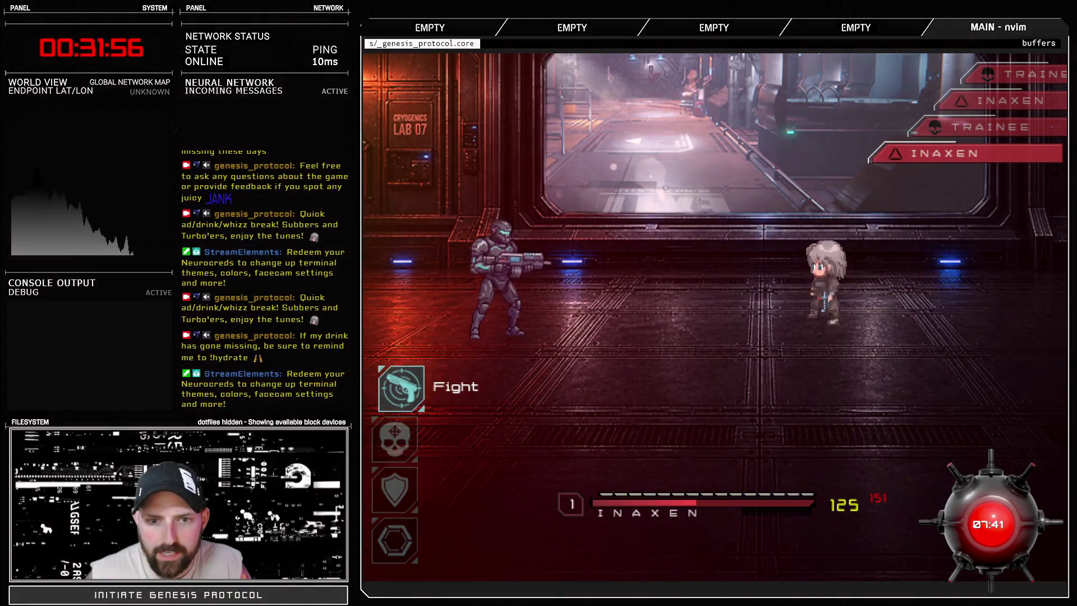
{"action": "key", "text": "Down"}
{"action": "key", "text": "Return"}
{"action": "key", "text": "Return"}
{"action": "key", "text": "Return"}
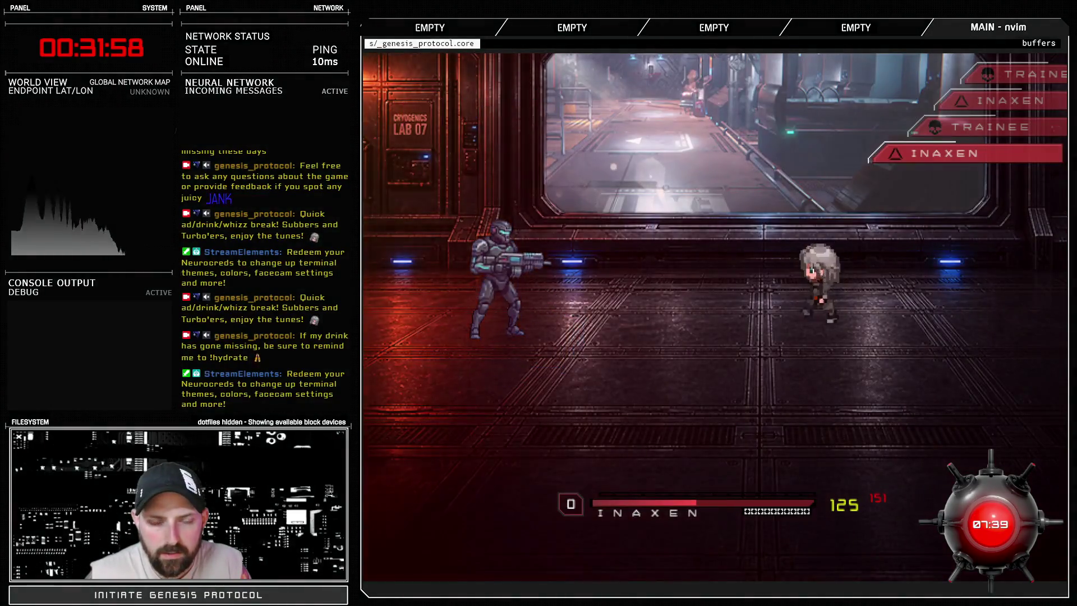
{"action": "key", "text": "Return"}
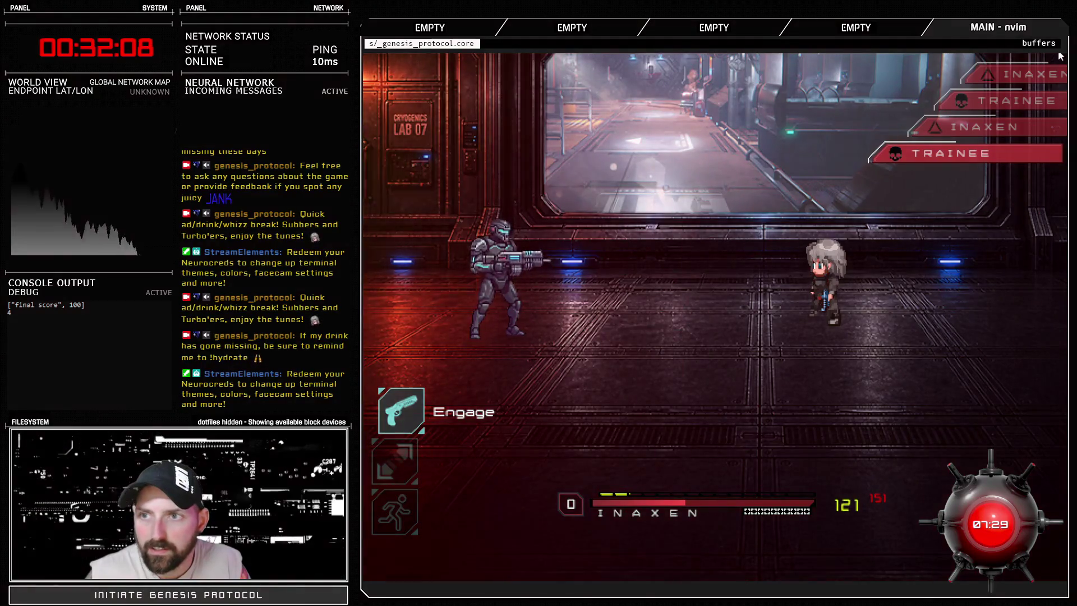
{"action": "key", "text": "alt+F4"}
{"action": "key", "text": "Escape"}
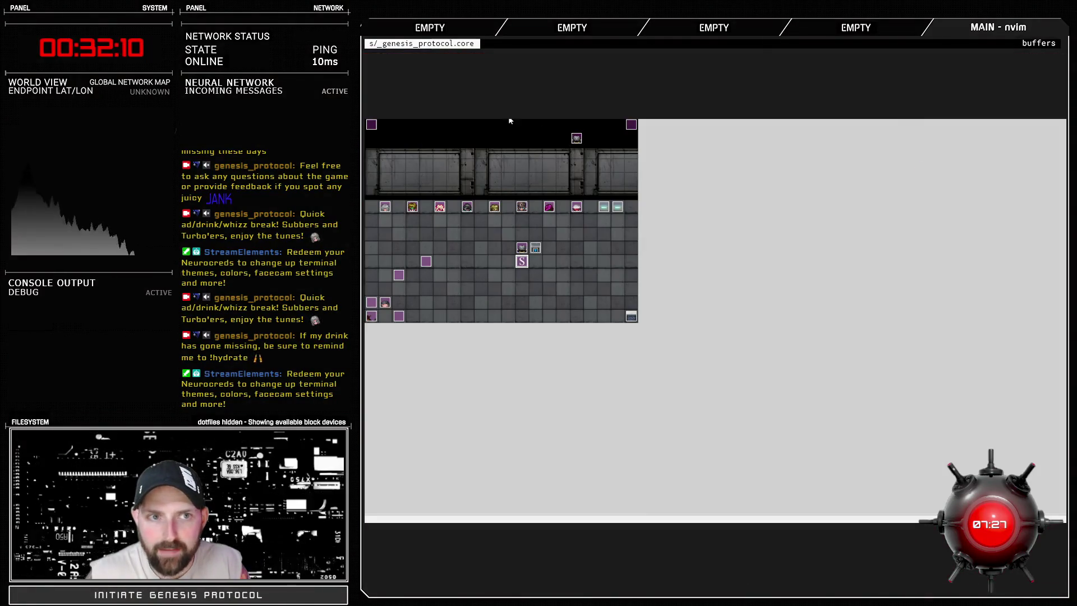
Step: Add 'puts self.damage' under the Active Targeting Damage comment in Game_Battler 3 and save
{"action": "key", "text": "F11"}
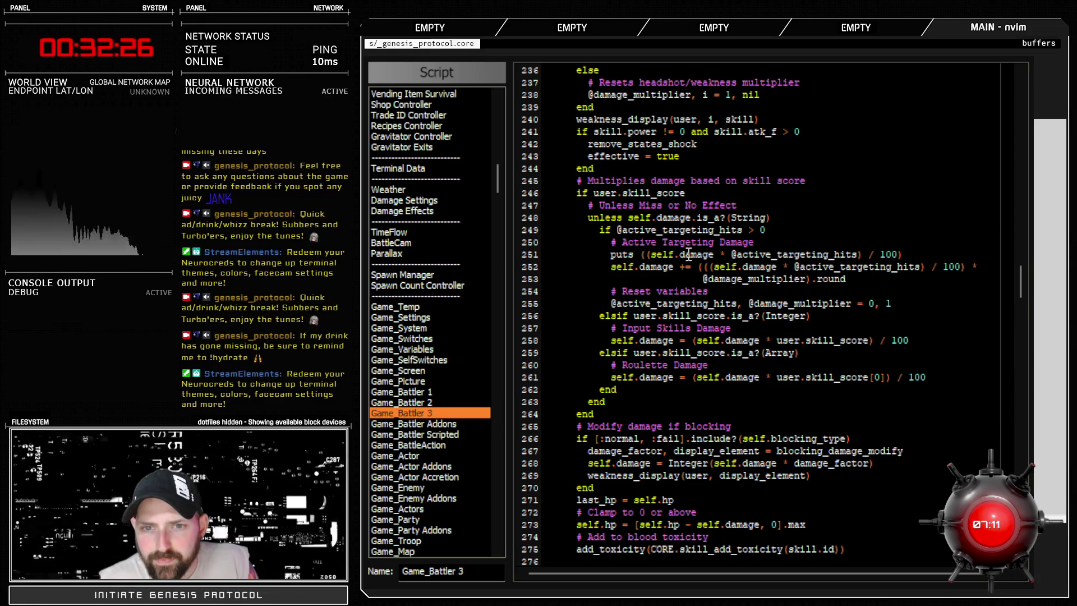
{"action": "double_click", "coordinate": [688, 254]}
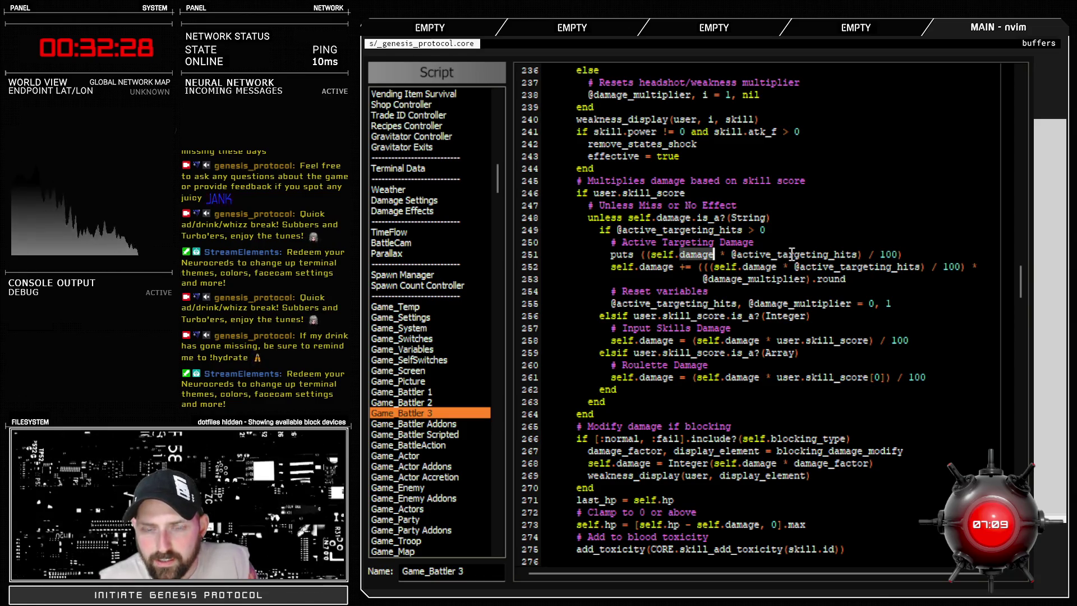
{"action": "double_click", "coordinate": [747, 256]}
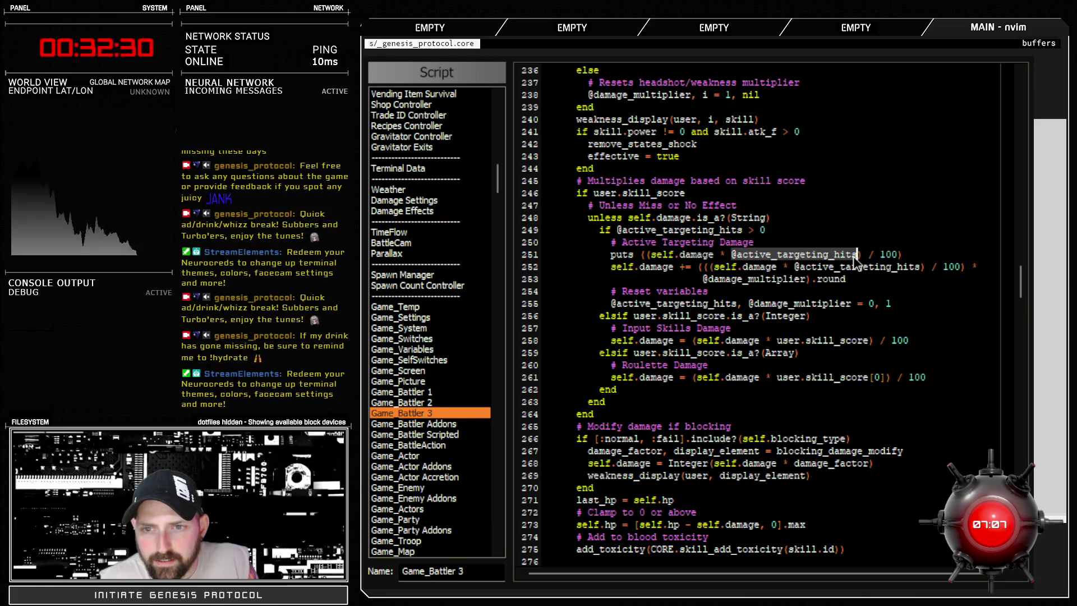
{"action": "left_click", "coordinate": [909, 255]}
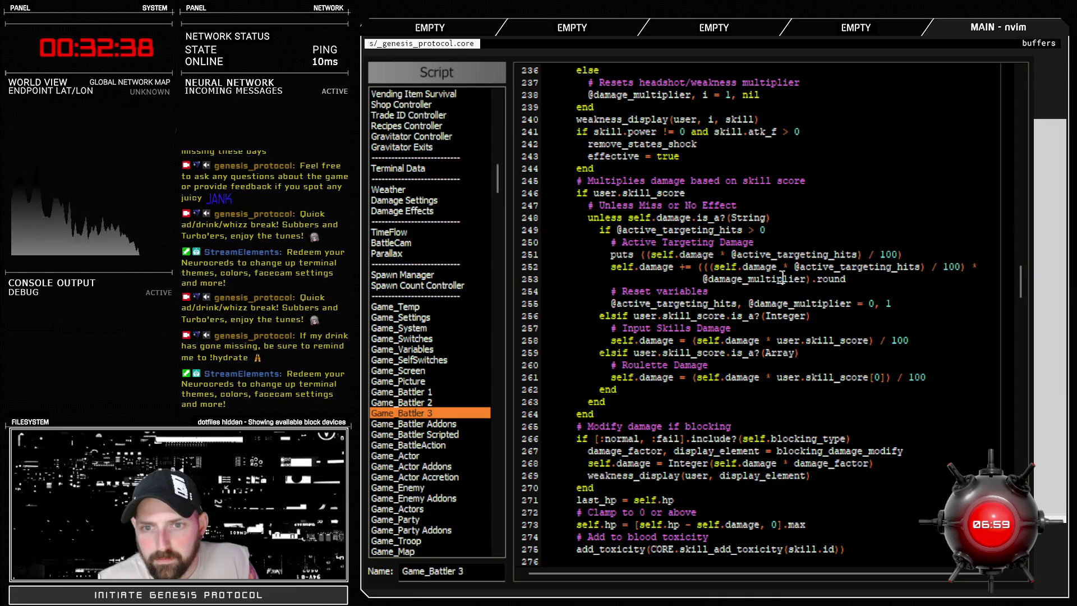
{"action": "double_click", "coordinate": [770, 281]}
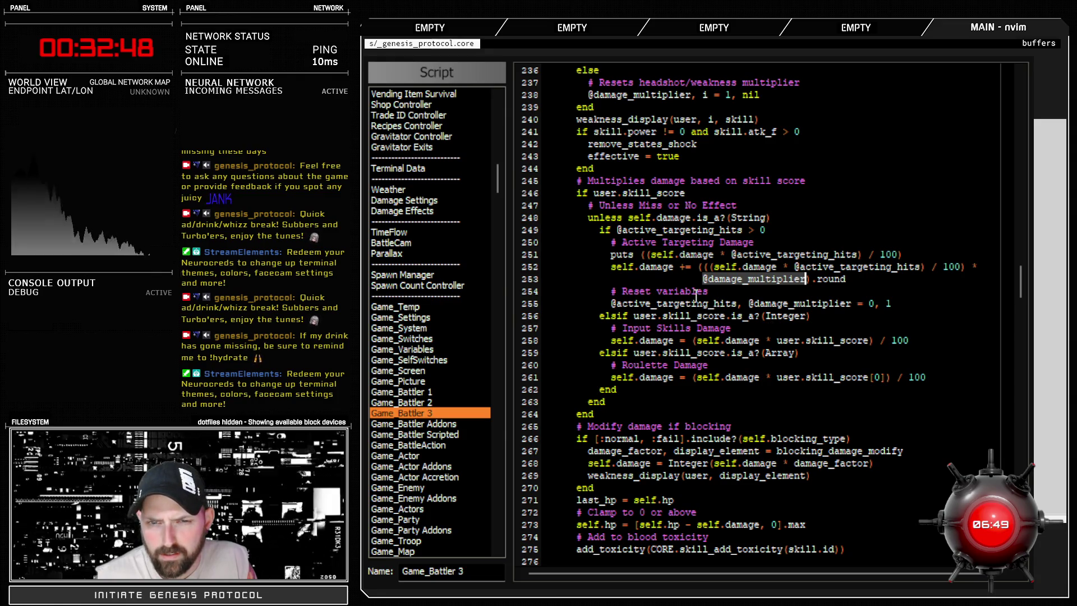
{"action": "left_click", "coordinate": [768, 245]}
{"action": "key", "text": "Return"}
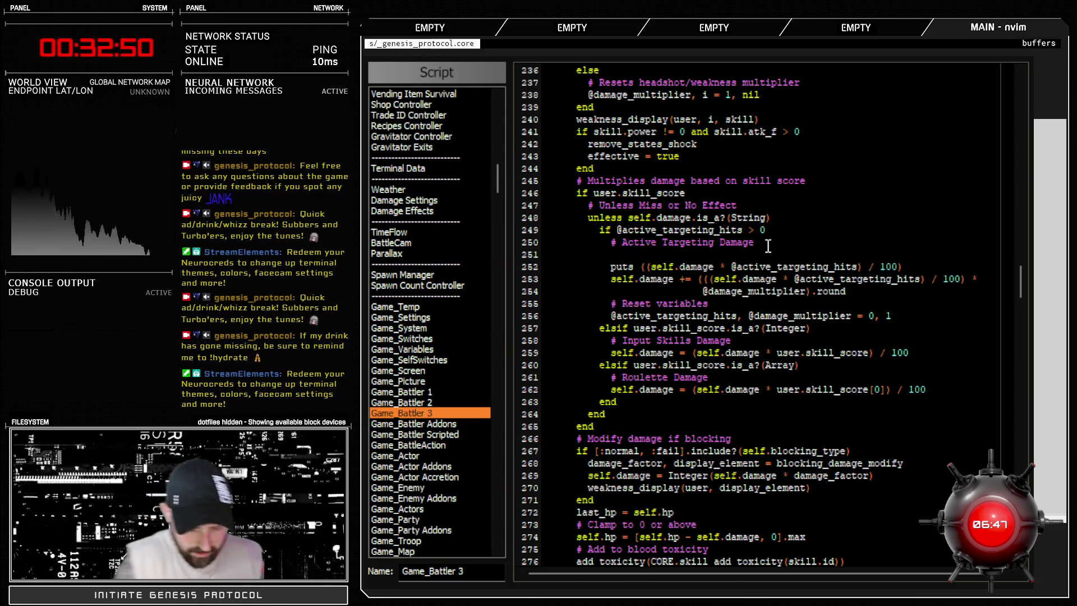
{"action": "type", "text": "puts self.damage"}
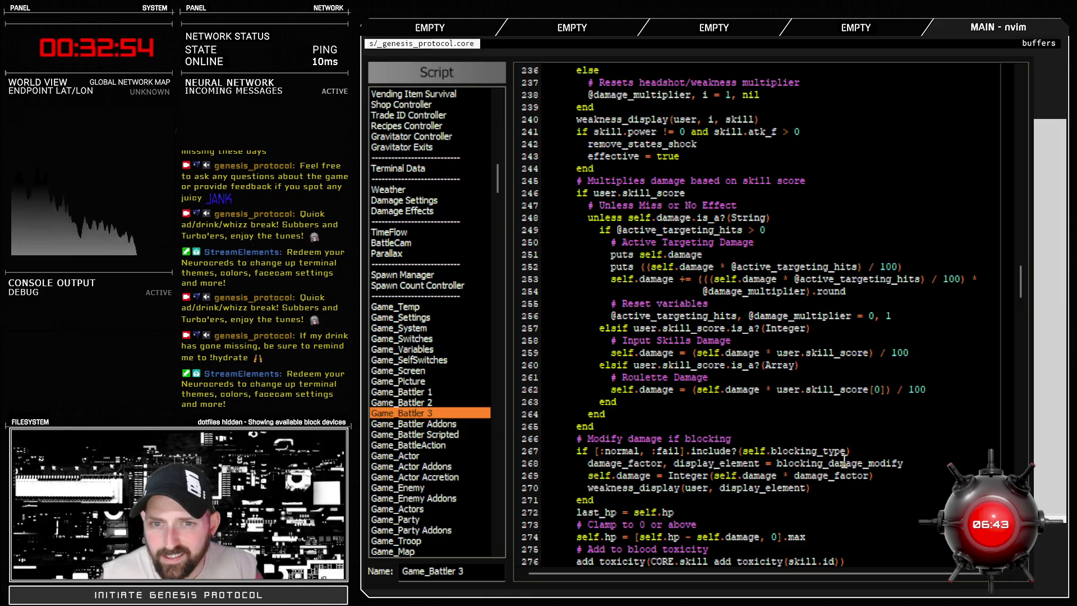
{"action": "key", "text": "Escape"}
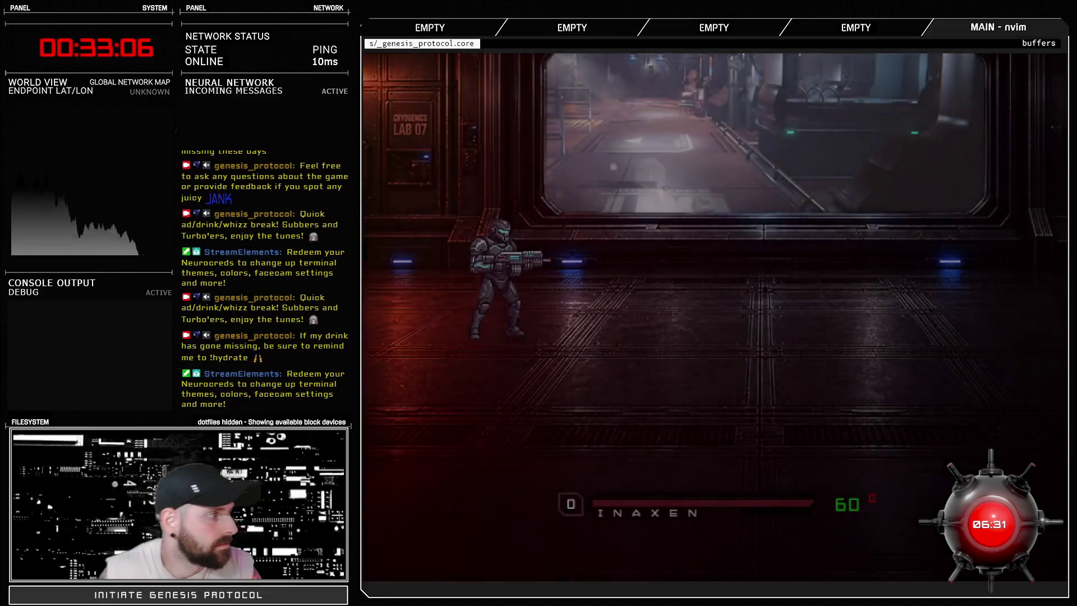
Step: Fire Crackshot at the Trainee for a 465 headshot, logging 453 and 4, then exit the test and Database
{"action": "key", "text": "Return"}
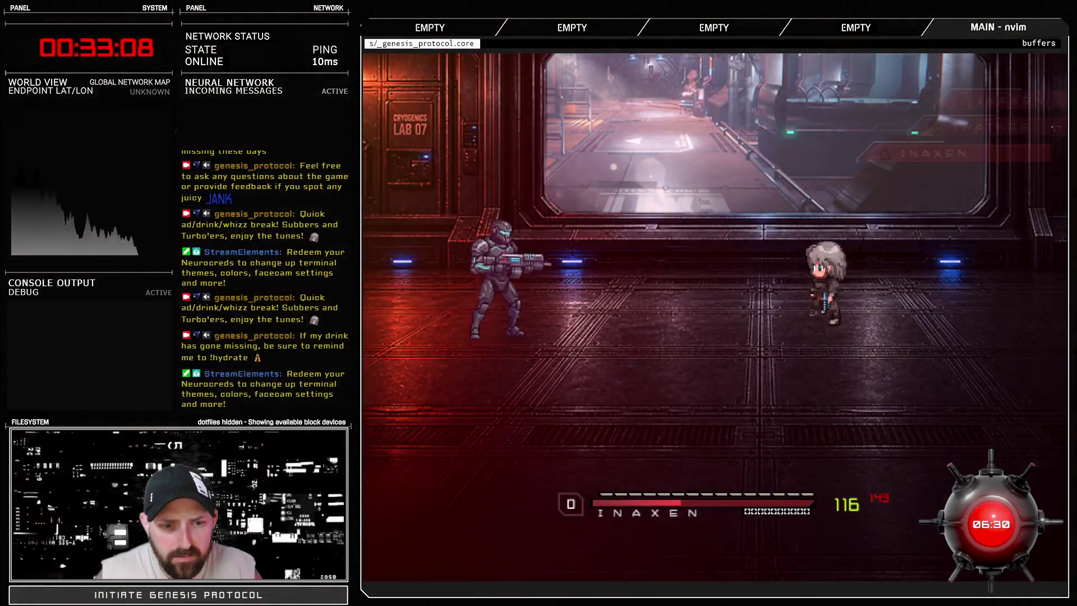
{"action": "key", "text": "Return"}
{"action": "key", "text": "Down"}
{"action": "key", "text": "Return"}
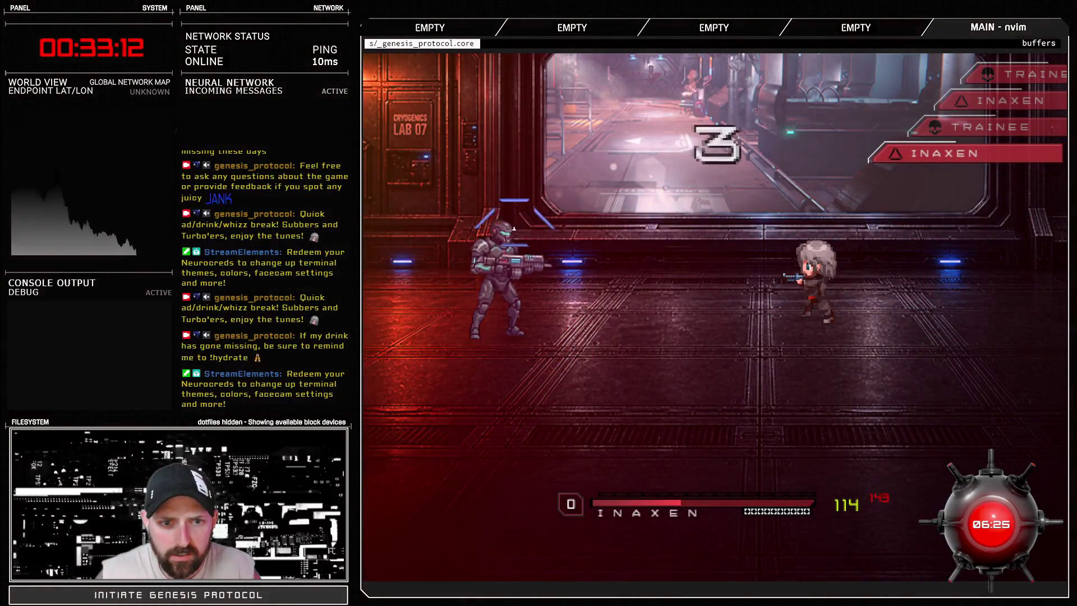
{"action": "key", "text": "Return"}
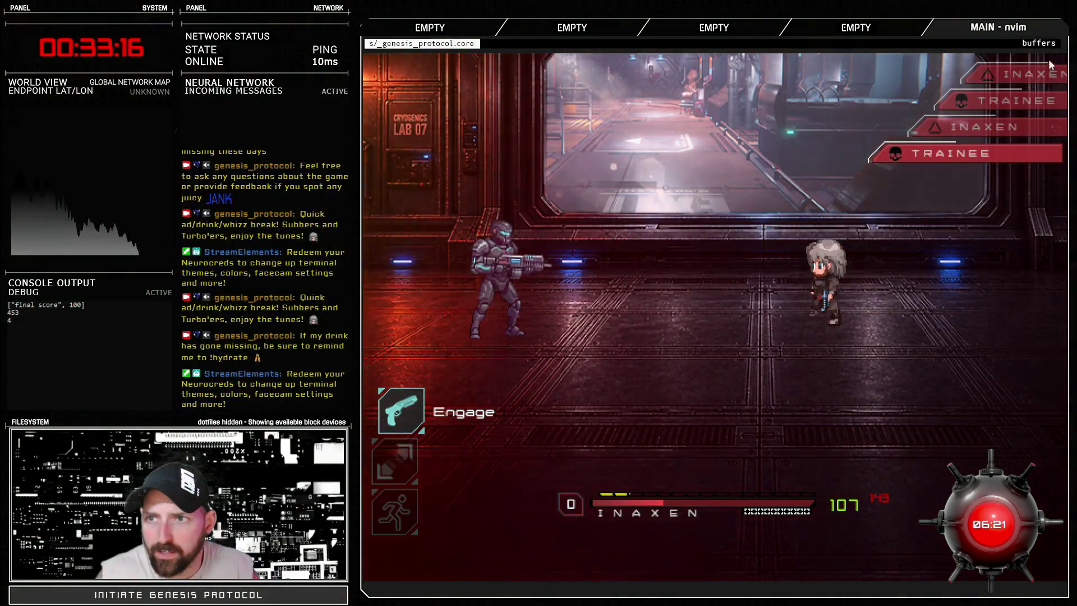
{"action": "key", "text": "alt+F4"}
{"action": "key", "text": "Escape"}
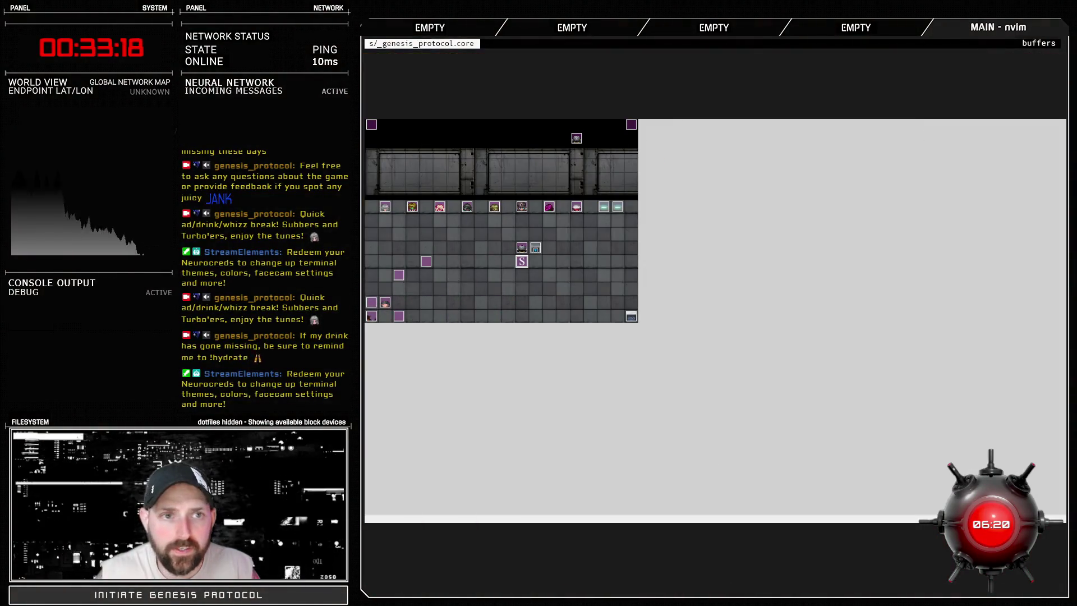
Step: Delete the 'puts self.damage' debug line from Game_Battler 3
{"action": "key", "text": "F11"}
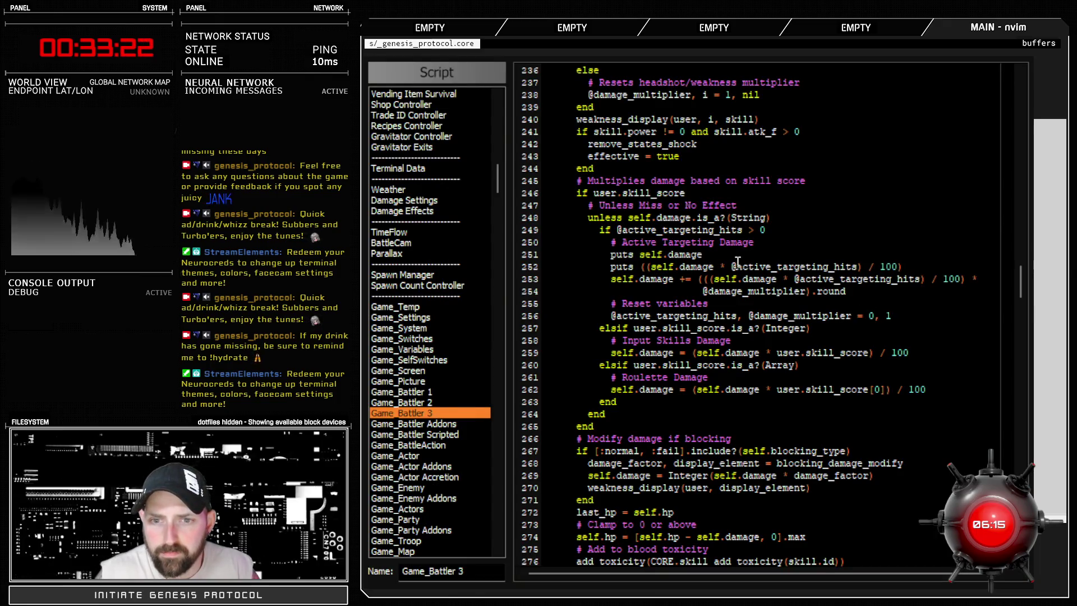
{"action": "mouse_move", "coordinate": [732, 266]}
{"action": "left_mouse_down"}
{"action": "mouse_move", "coordinate": [866, 266]}
{"action": "mouse_move", "coordinate": [853, 266]}
{"action": "left_mouse_up"}
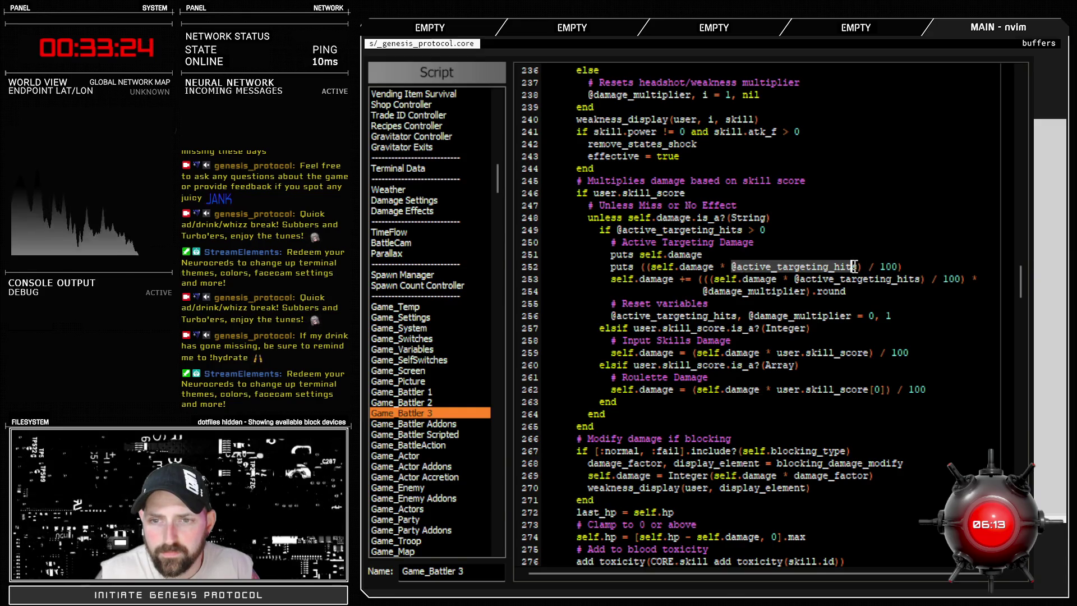
{"action": "key", "text": "y"}
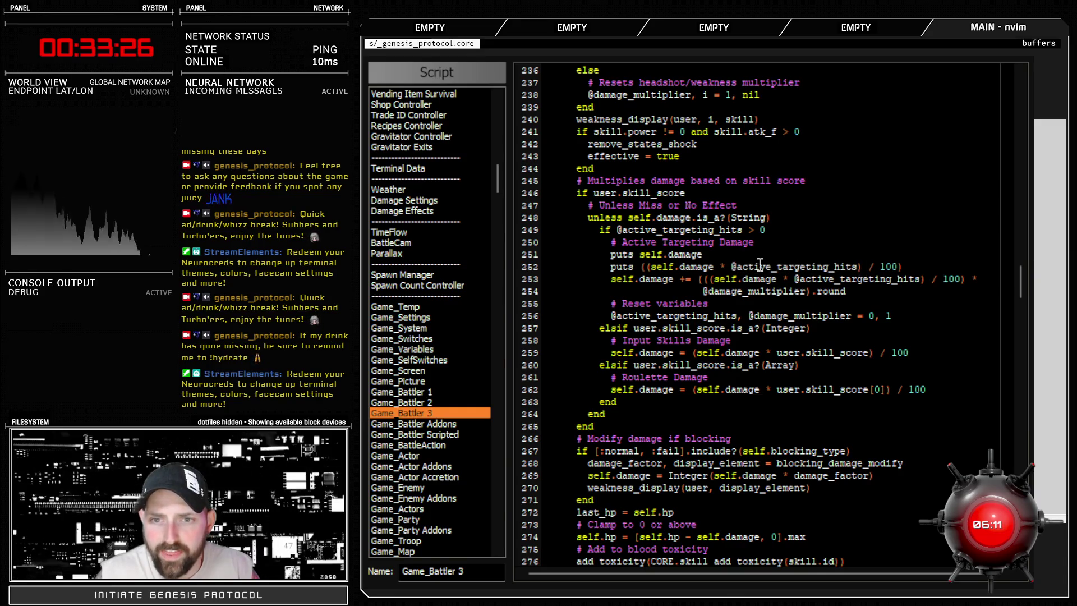
{"action": "triple_click", "coordinate": [514, 253]}
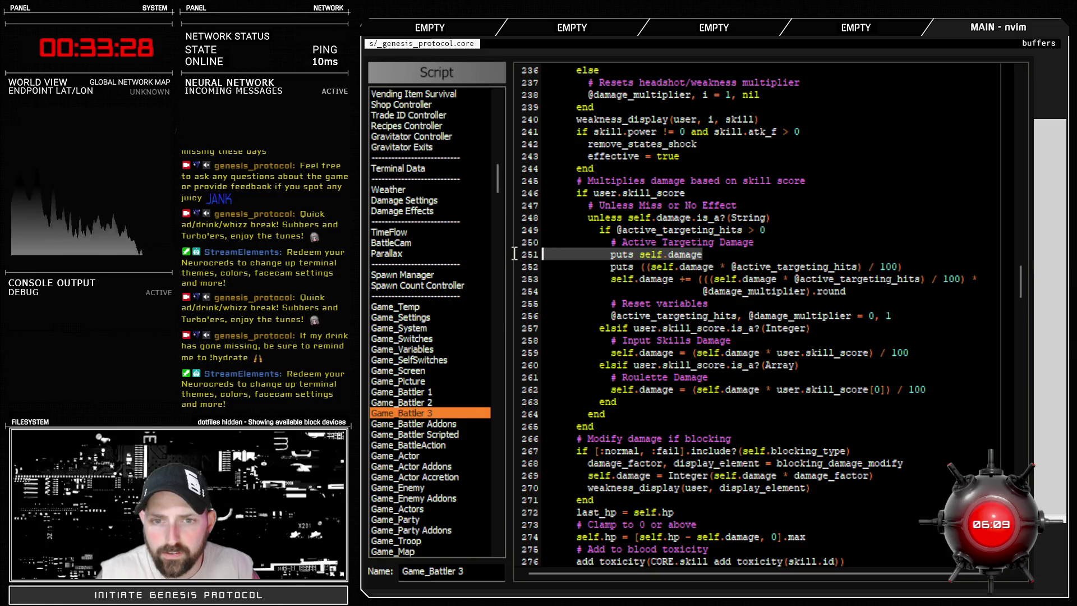
{"action": "key", "text": "Escape"}
{"action": "key", "text": "d"}
{"action": "key", "text": "d"}
{"action": "key", "text": "d"}
{"action": "key", "text": "d"}
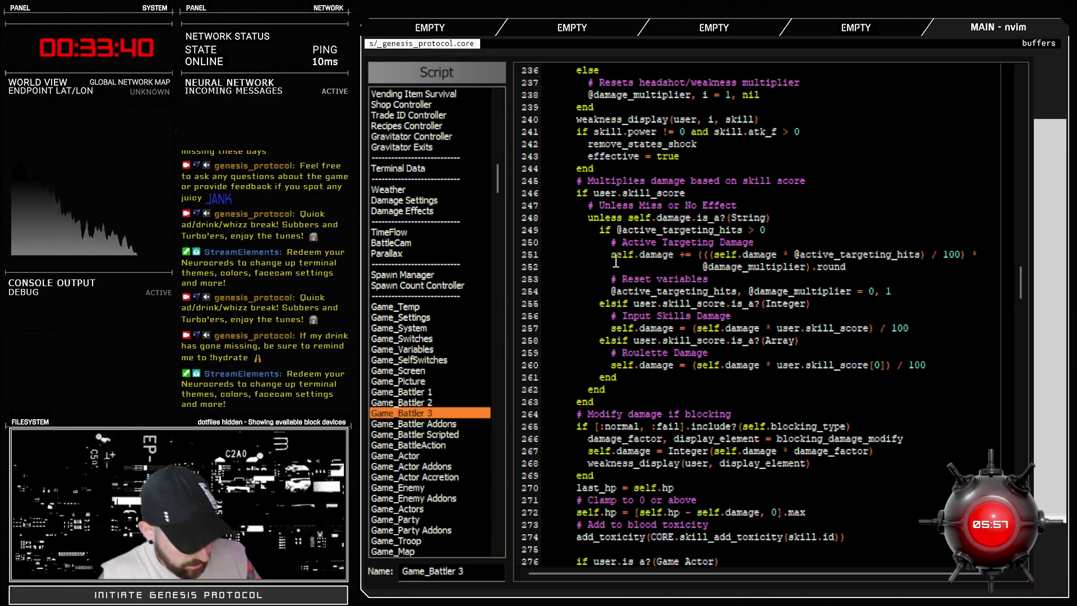
Step: Duplicate both lines of the targeting damage formula beneath the original
{"action": "key", "text": "y"}
{"action": "key", "text": "y"}
{"action": "key", "text": "p"}
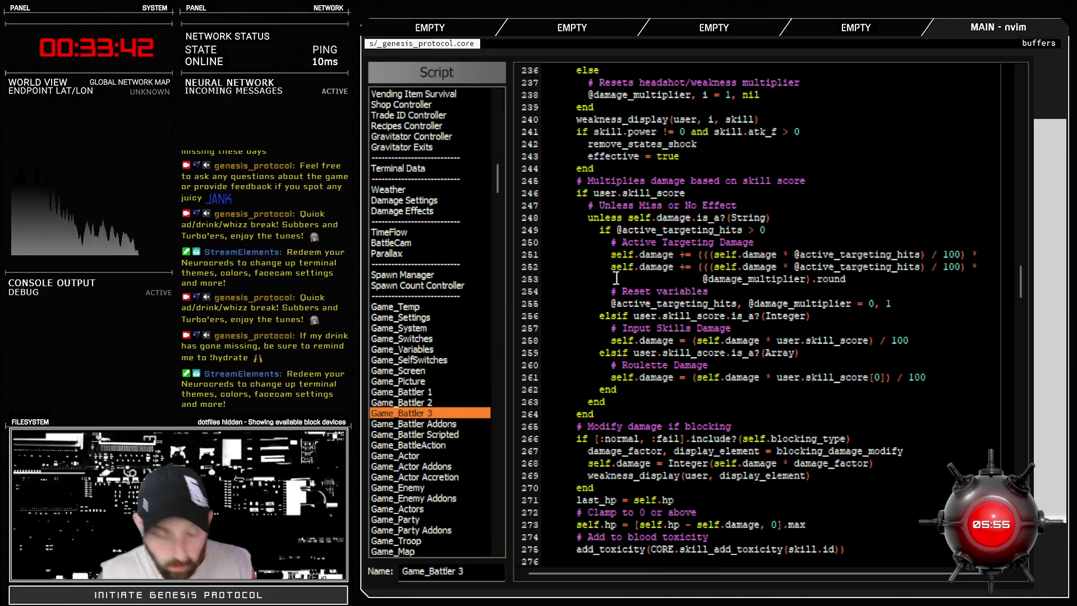
{"action": "key", "text": "y"}
{"action": "key", "text": "y"}
{"action": "key", "text": "p"}
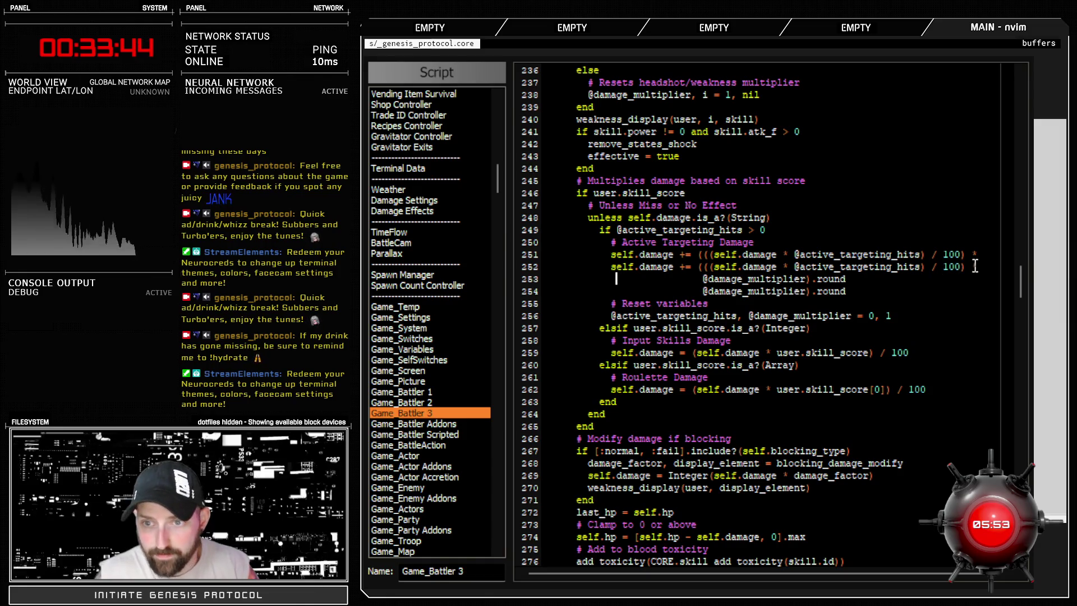
{"action": "key", "text": "o"}
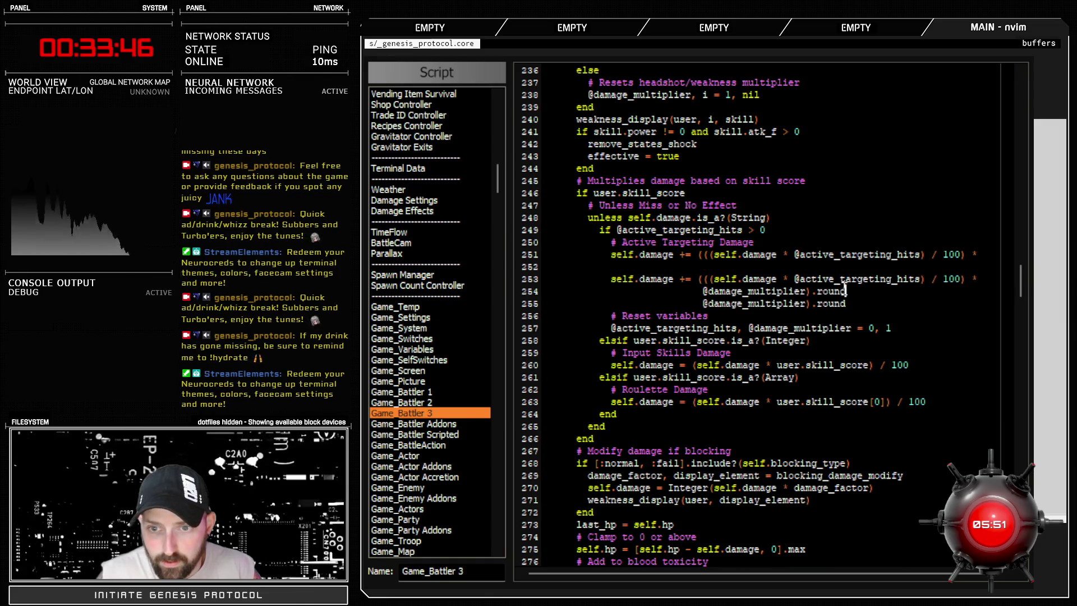
{"action": "mouse_move", "coordinate": [845, 290]}
{"action": "left_mouse_down"}
{"action": "mouse_move", "coordinate": [532, 296]}
{"action": "mouse_move", "coordinate": [538, 268]}
{"action": "left_mouse_up"}
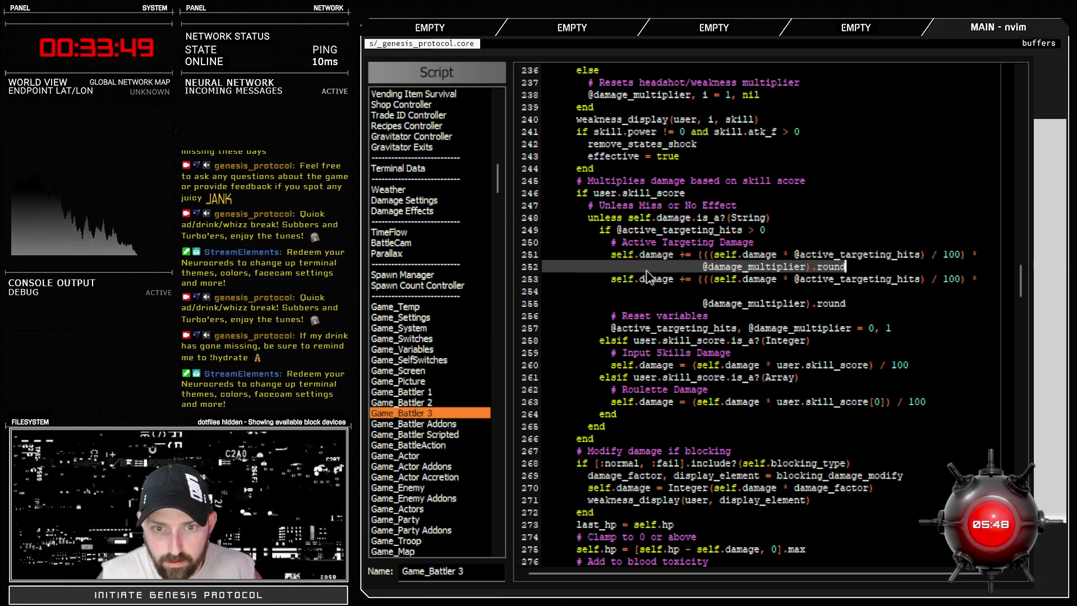
{"action": "left_click", "coordinate": [983, 279]}
{"action": "key", "text": "Delete"}
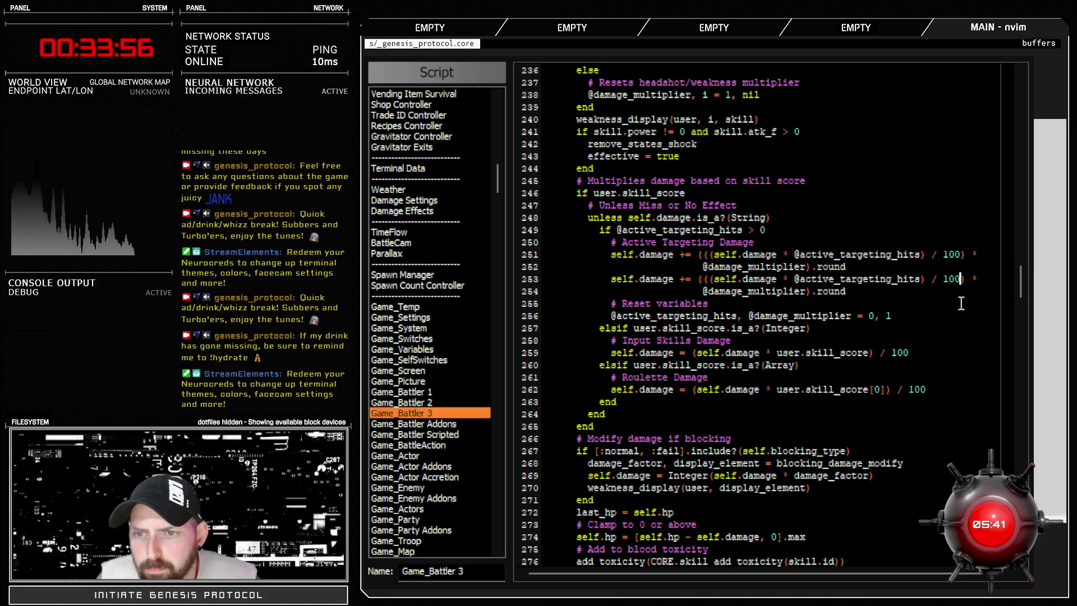
Step: Remove the '/ 100' and one extra opening parenthesis from the copied formula
{"action": "key", "text": "BackSpace"}
{"action": "key", "text": "BackSpace"}
{"action": "key", "text": "BackSpace"}
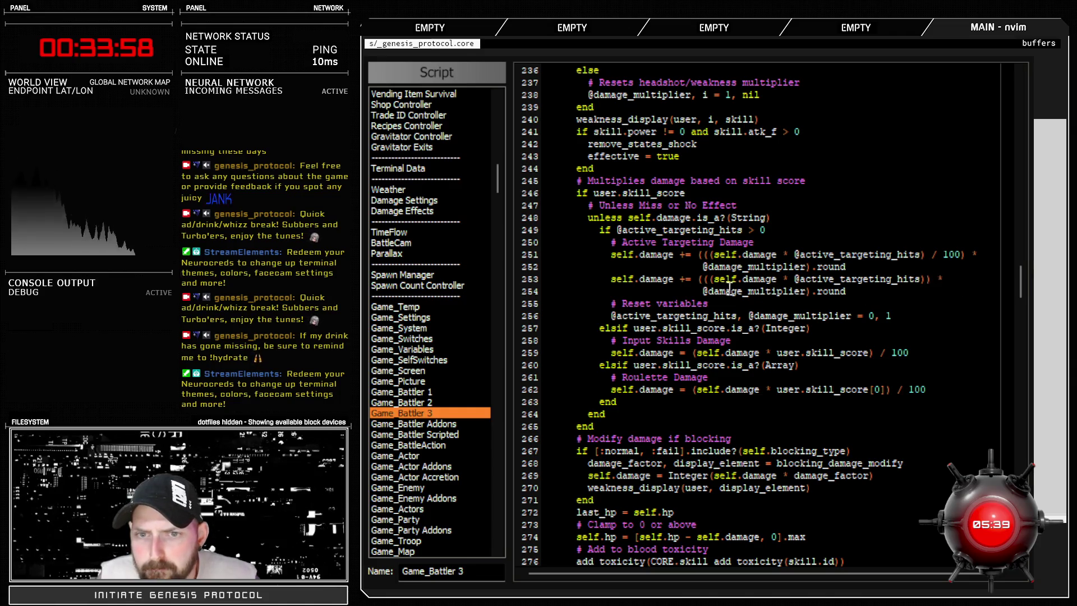
{"action": "left_click", "coordinate": [712, 279]}
{"action": "key", "text": "BackSpace"}
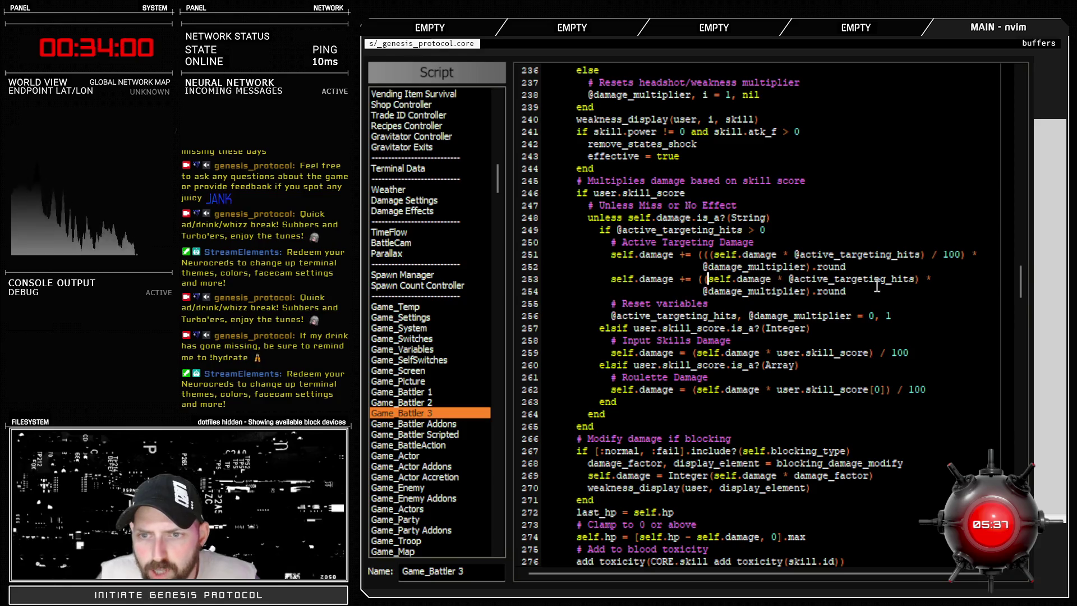
{"action": "type", "text": "("}
{"action": "double_click", "coordinate": [904, 278]}
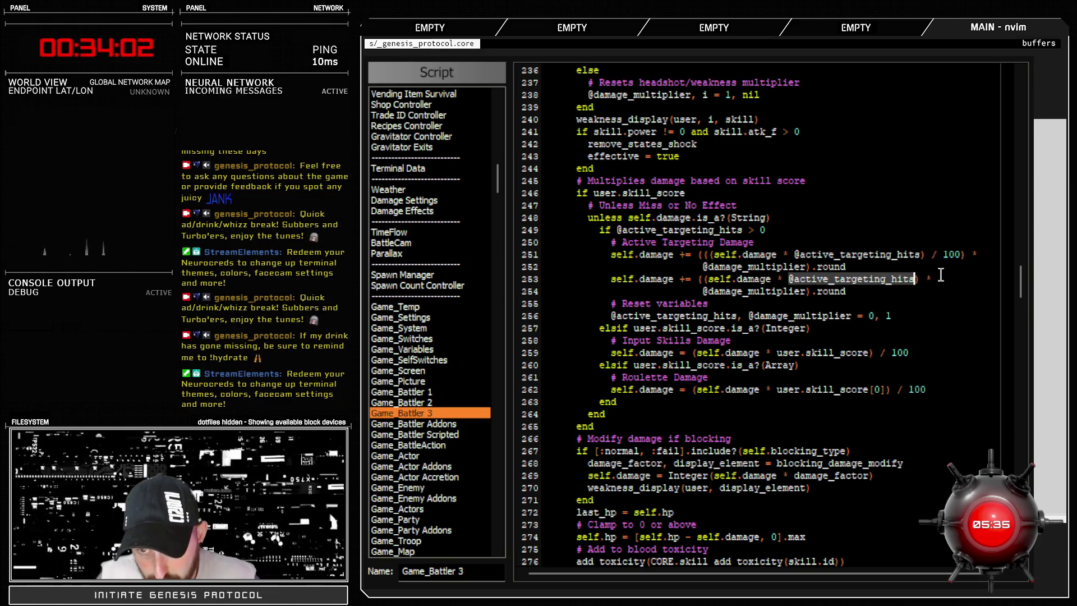
{"action": "left_click", "coordinate": [940, 277]}
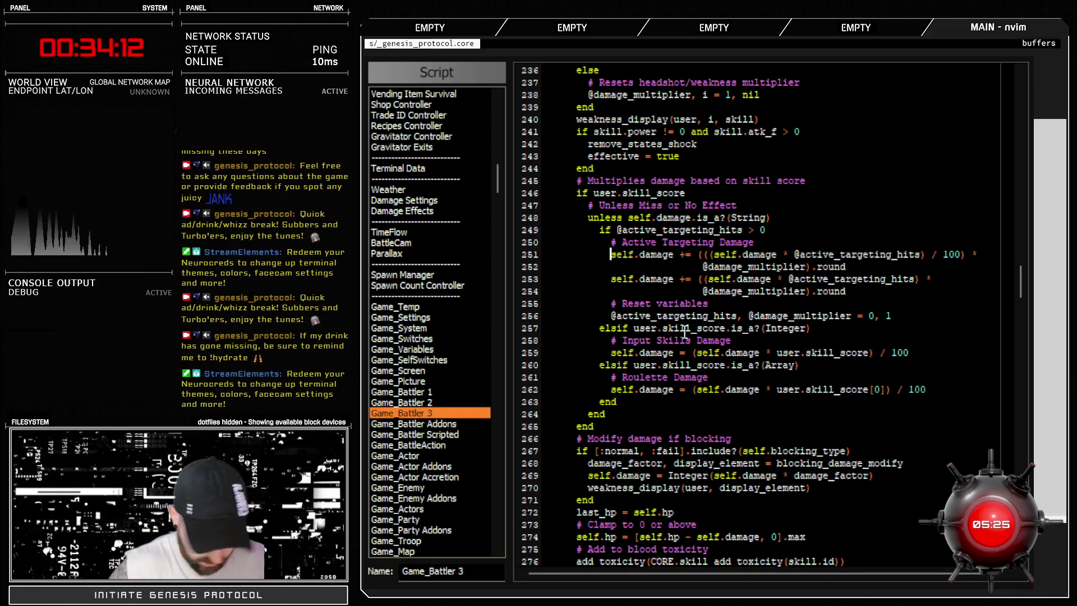
Step: Comment out both lines of the original formula with '#' and close the scripts
{"action": "type", "text": "#"}
{"action": "key", "text": "Down"}
{"action": "key", "text": "Left"}
{"action": "type", "text": "#"}
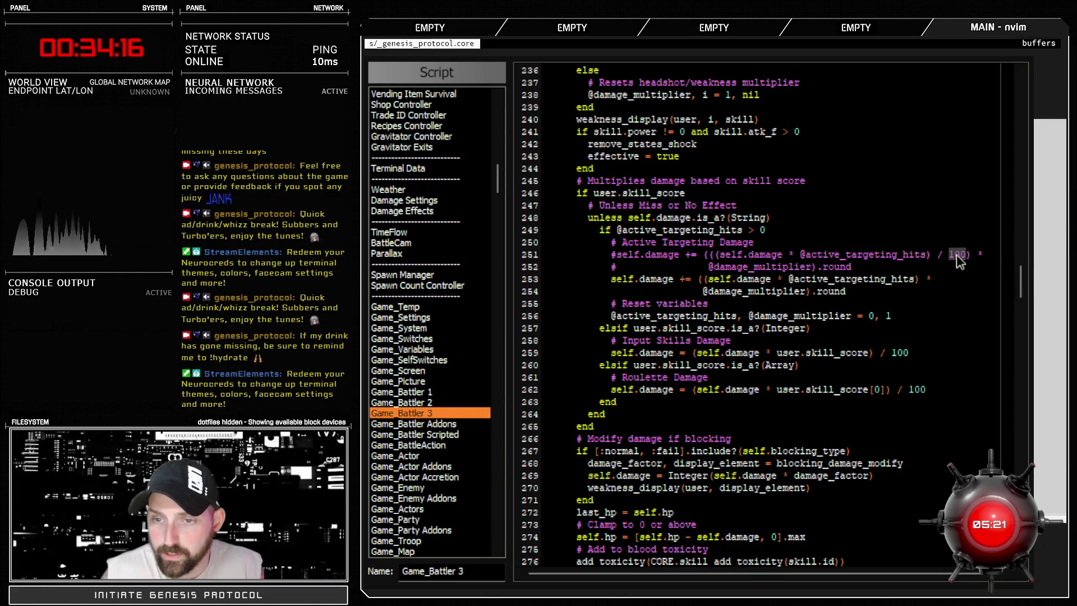
{"action": "double_click", "coordinate": [818, 253]}
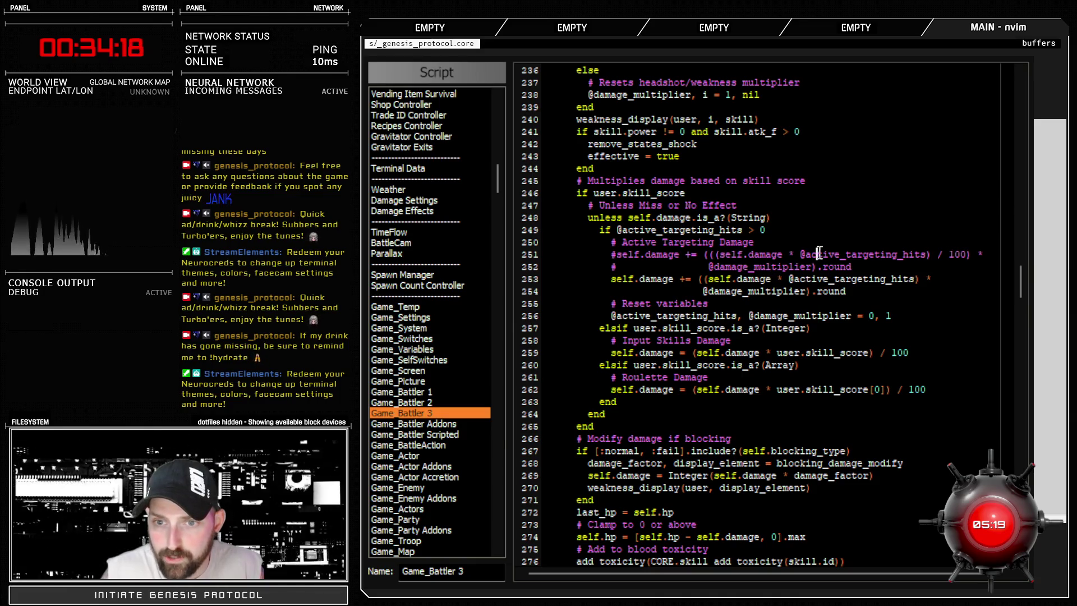
{"action": "double_click", "coordinate": [958, 254]}
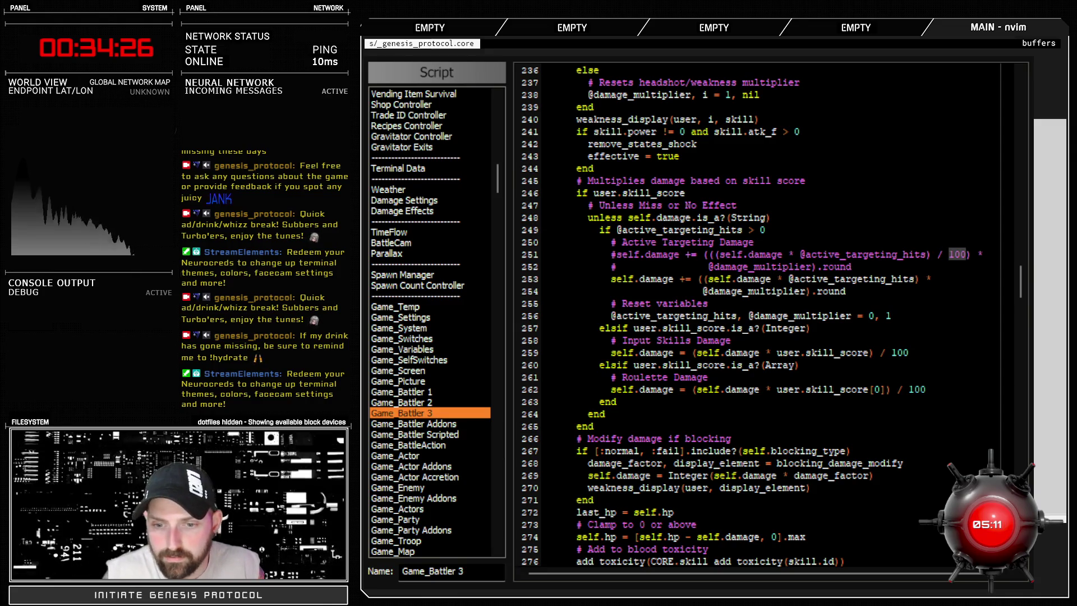
{"action": "key", "text": "Escape"}
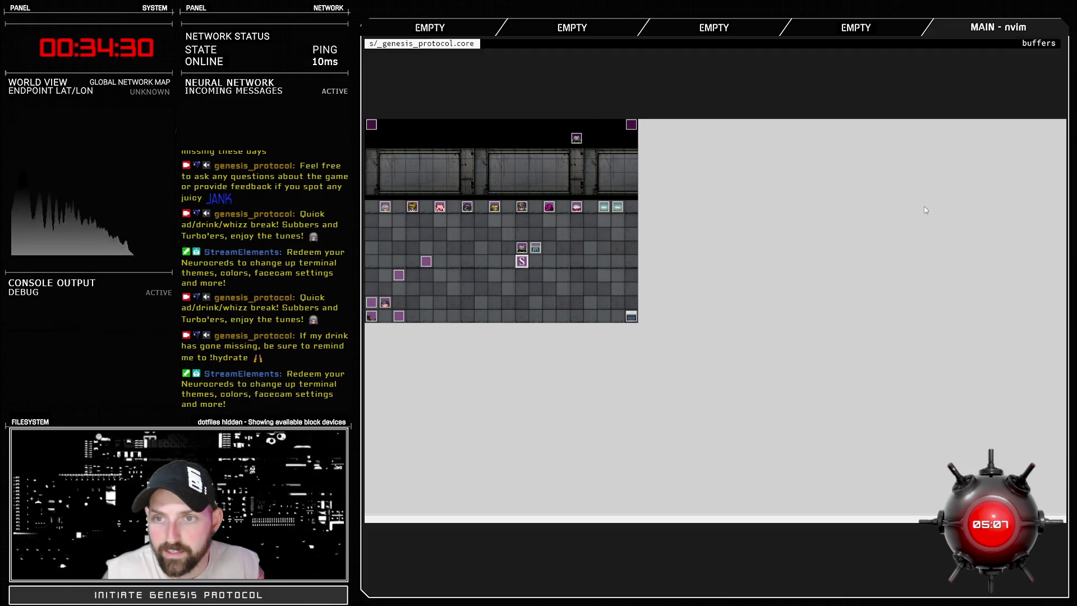
Step: Open the Database on the troops list and launch a Test Battle
{"action": "key", "text": "F9"}
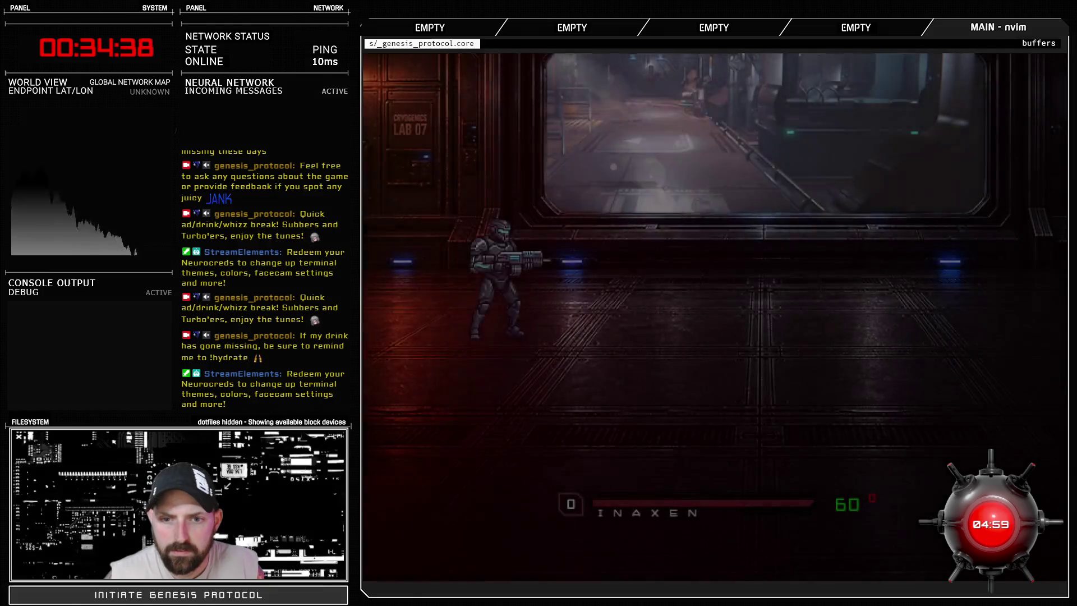
{"action": "key", "text": "Return"}
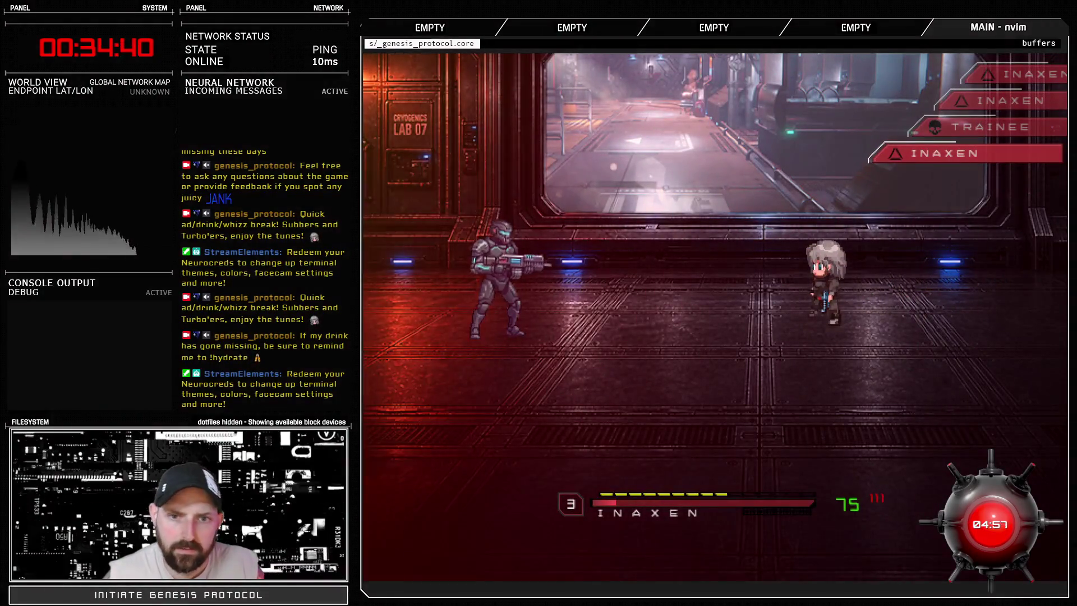
{"action": "key", "text": "Return"}
{"action": "key", "text": "Return"}
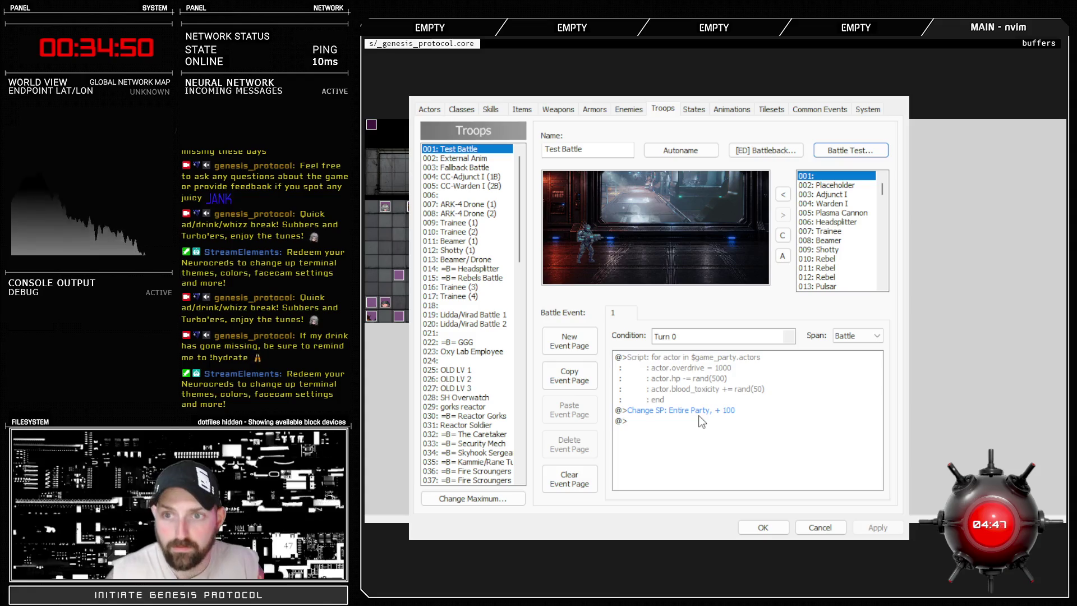
{"action": "left_click", "coordinate": [847, 159]}
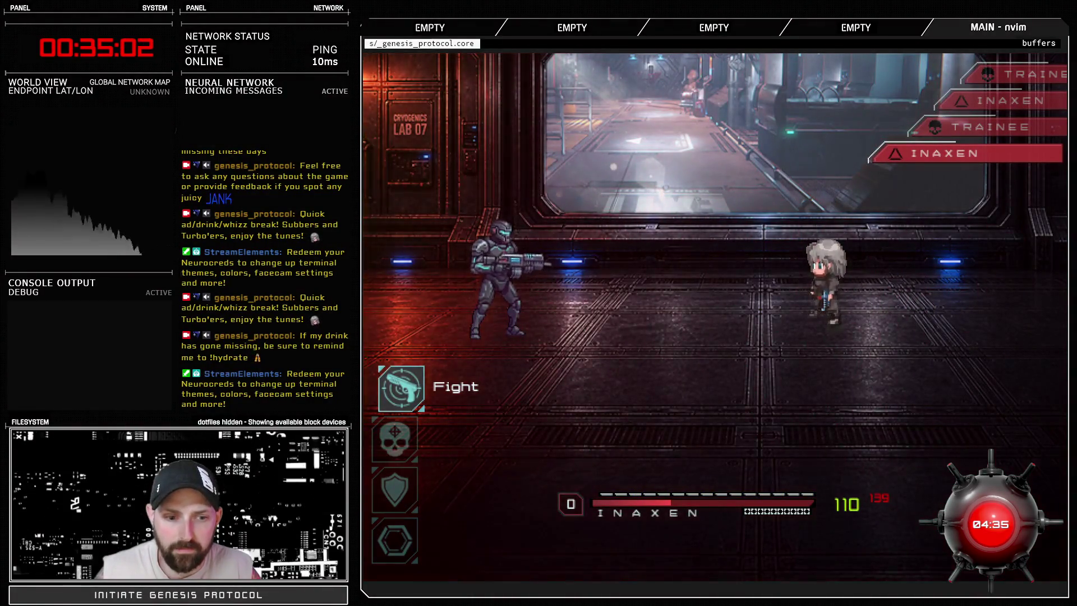
Step: Hit the Trainee with Crackshot for 846 damage, then close the test window and Database
{"action": "key", "text": "Return"}
{"action": "key", "text": "Down"}
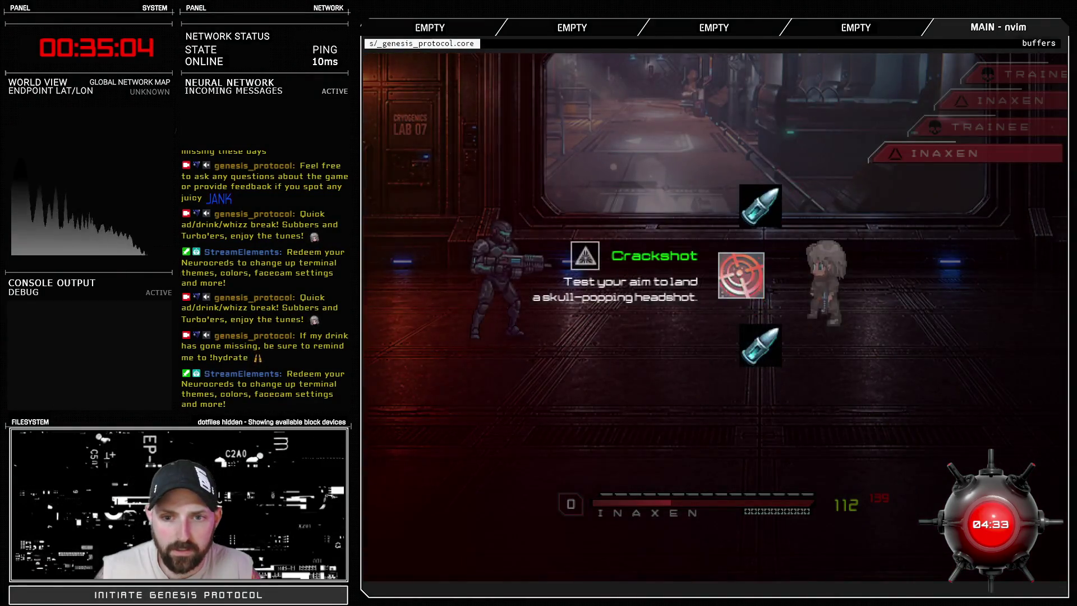
{"action": "key", "text": "Return"}
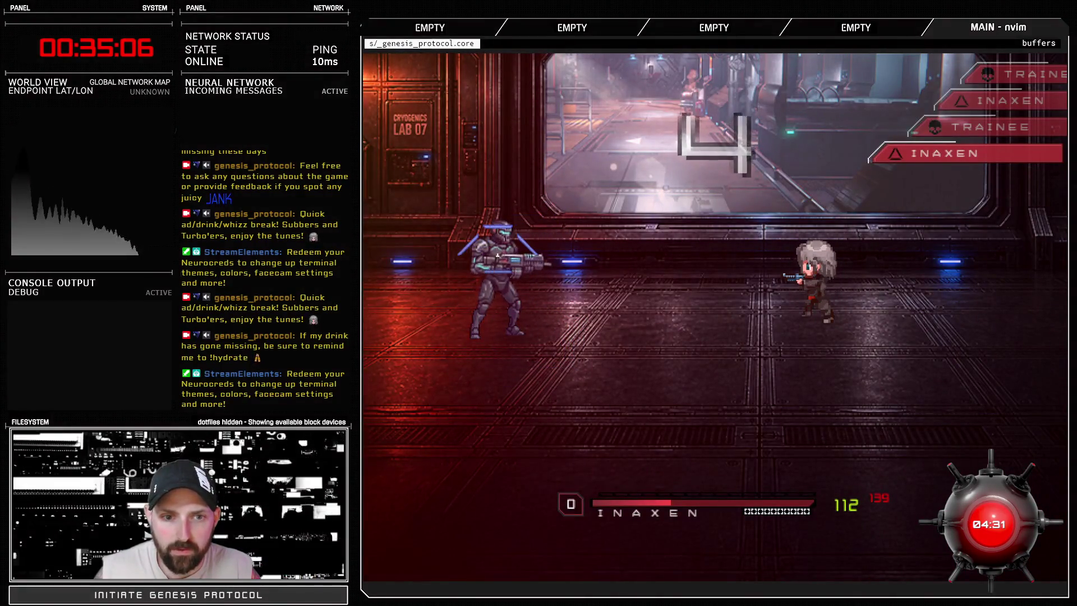
{"action": "key", "text": "Return"}
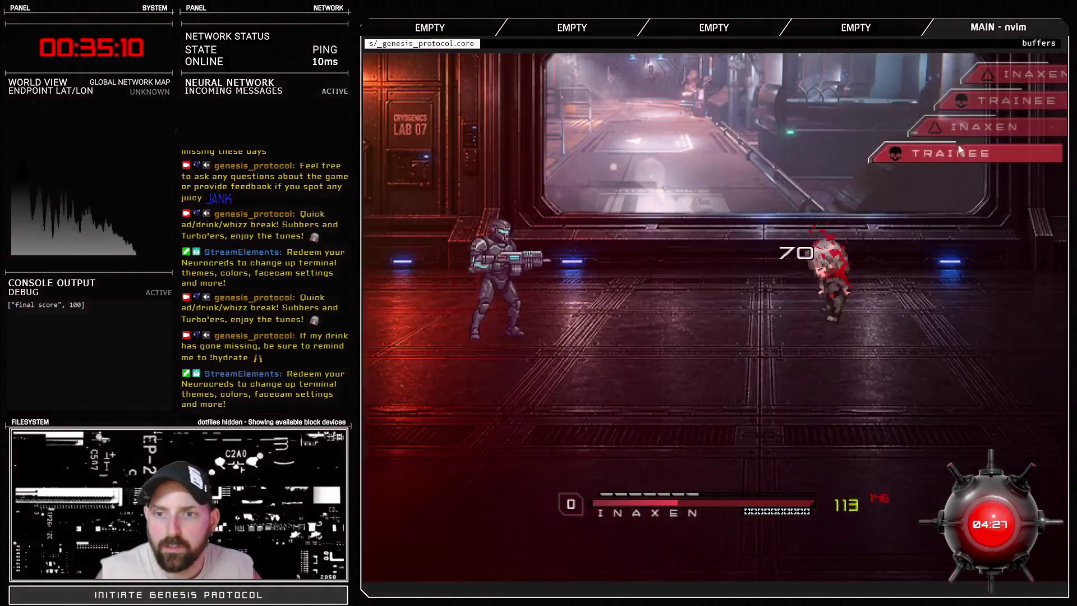
{"action": "left_click", "coordinate": [1035, 58]}
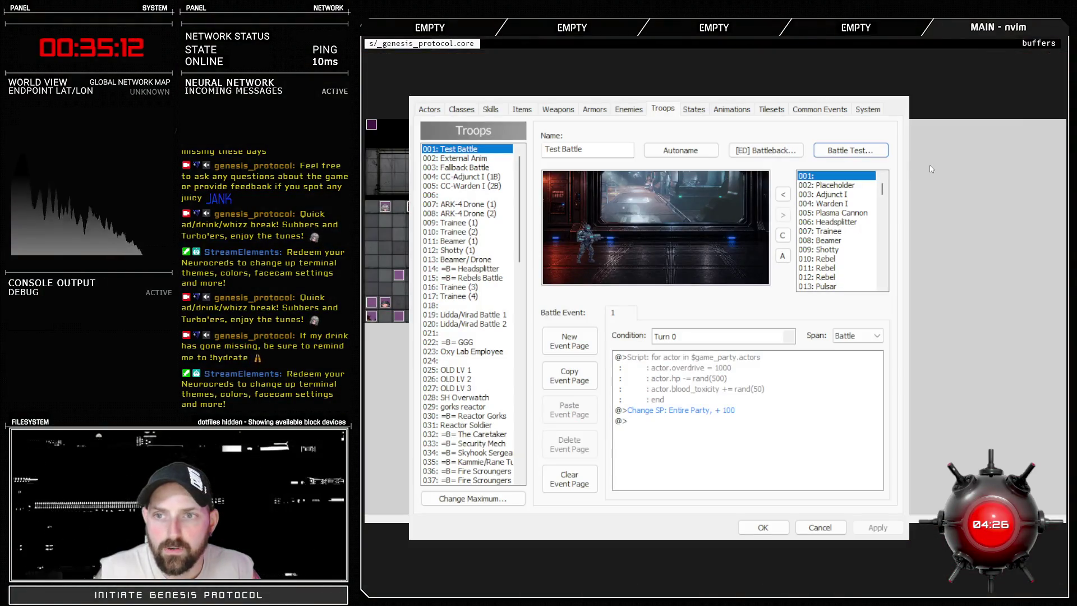
{"action": "key", "text": "Escape"}
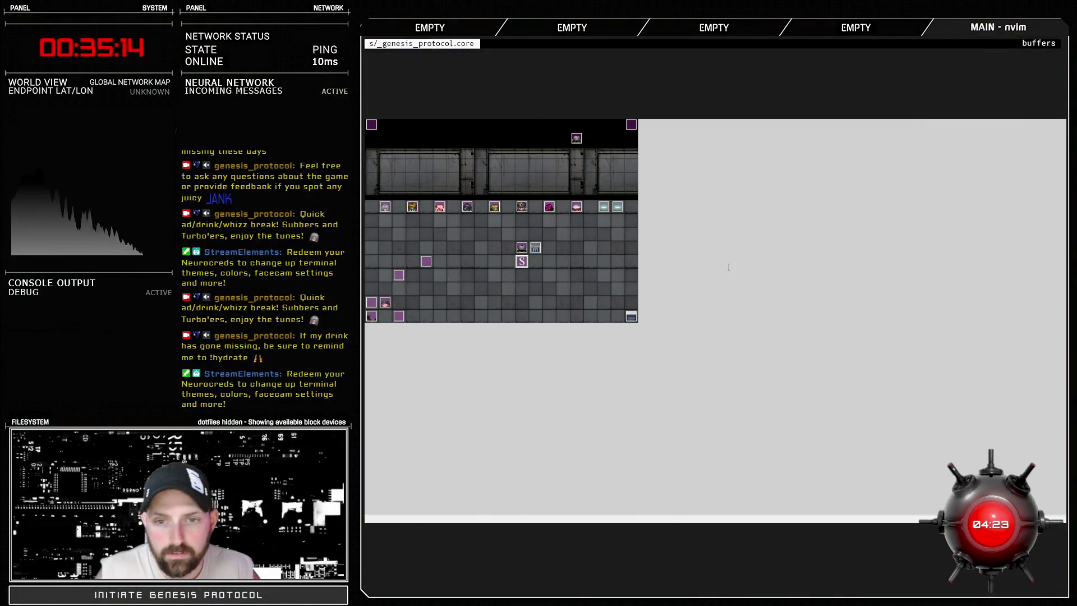
Step: Edit the targeting damage formula on line 253 of Game_Battler 3, then reopen the Troops database
{"action": "key", "text": "F11"}
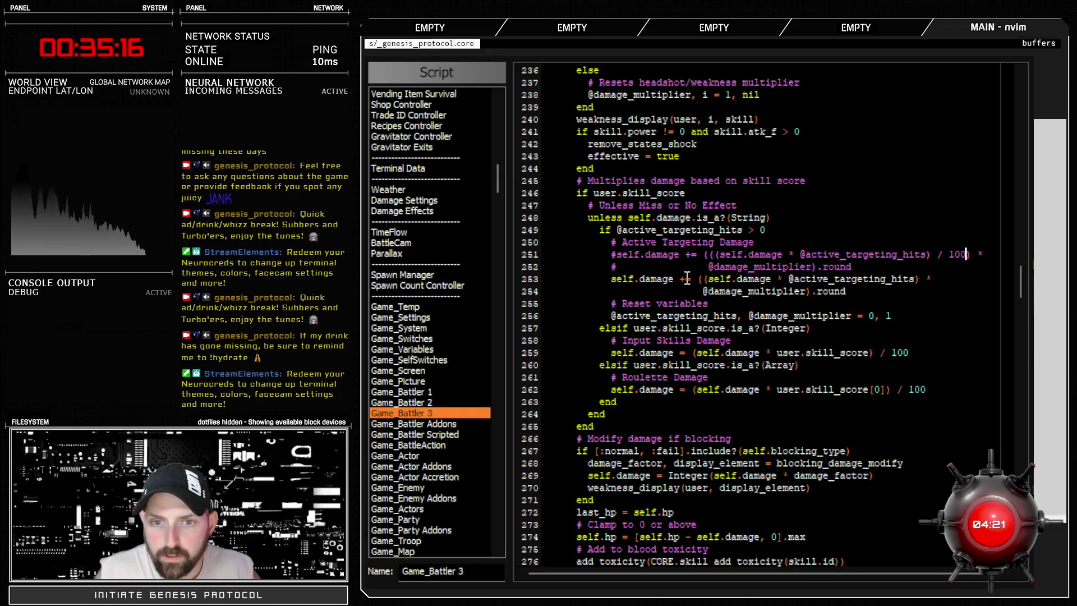
{"action": "key", "text": "ctrl+z"}
{"action": "key", "text": "Escape"}
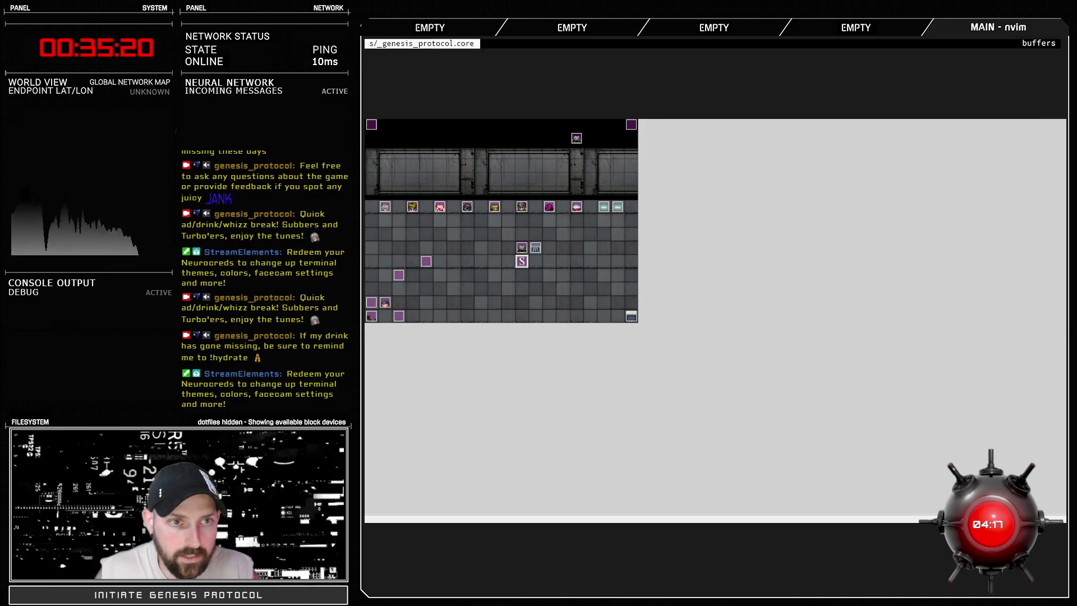
{"action": "key", "text": "F9"}
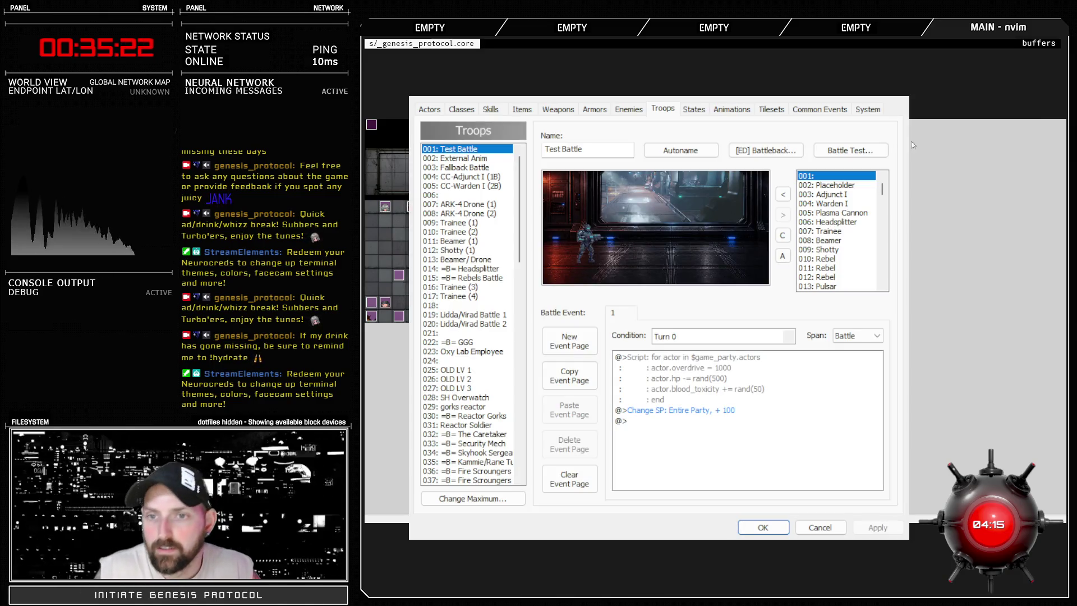
{"action": "left_click", "coordinate": [868, 161]}
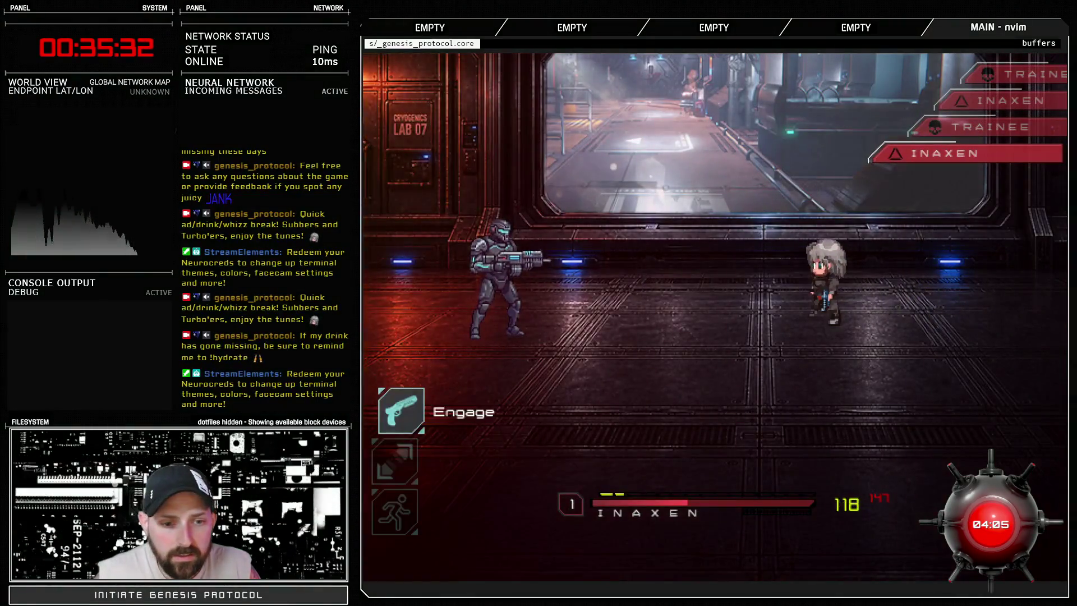
{"action": "key", "text": "Return"}
{"action": "key", "text": "Down"}
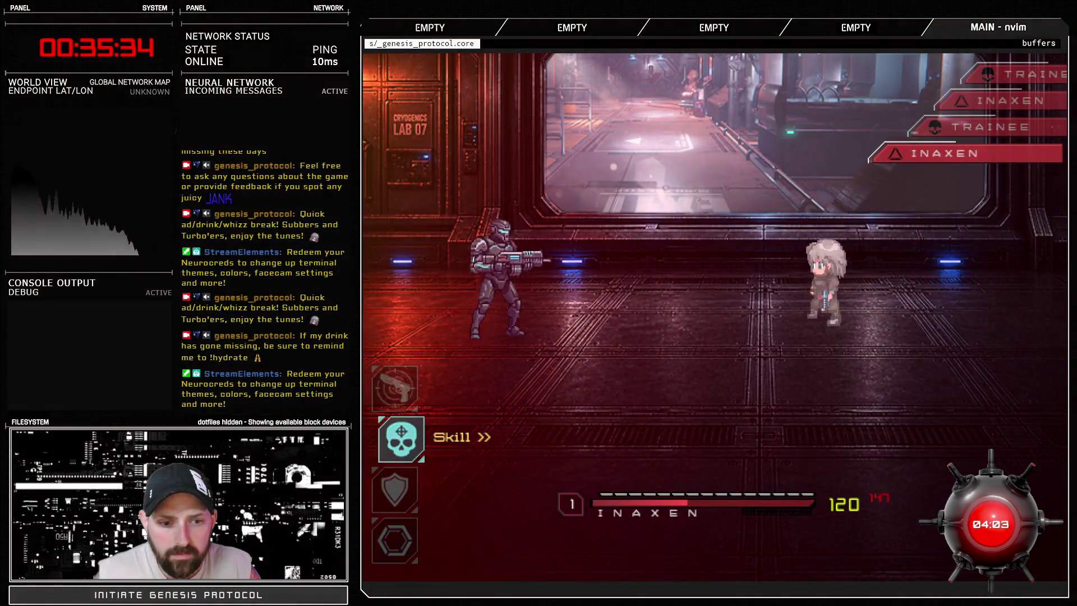
{"action": "key", "text": "Return"}
{"action": "key", "text": "Return"}
{"action": "key", "text": "Return"}
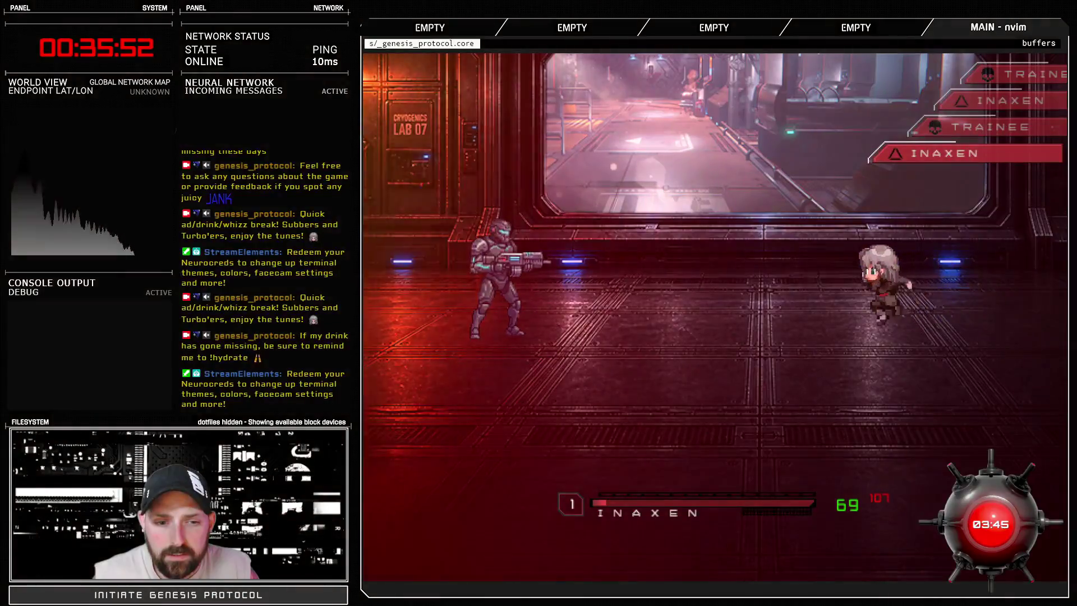
{"action": "key", "text": "Return"}
{"action": "key", "text": "Down"}
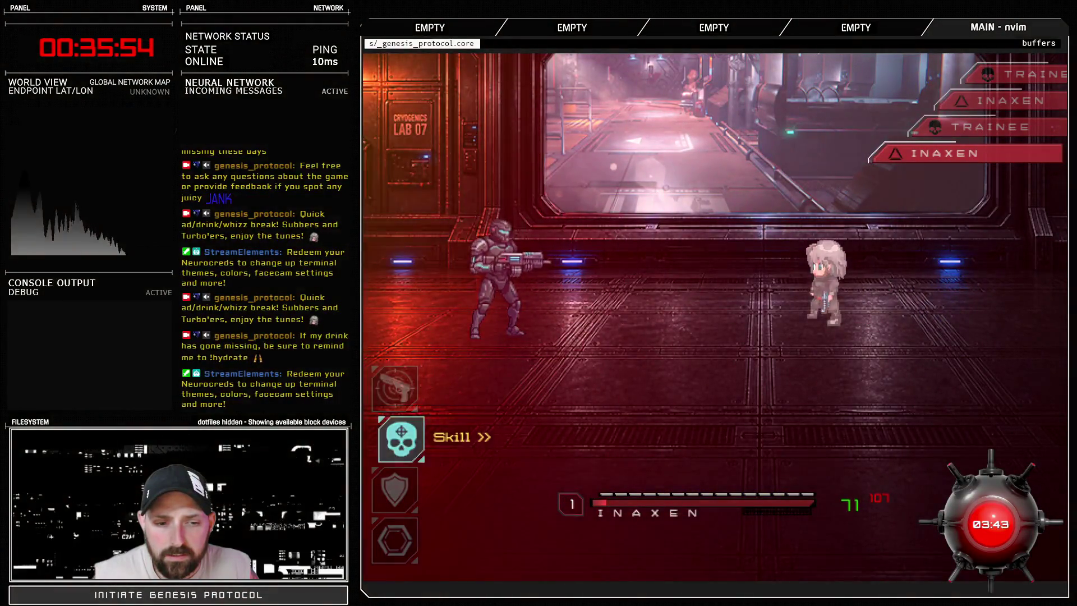
{"action": "key", "text": "Return"}
{"action": "key", "text": "Return"}
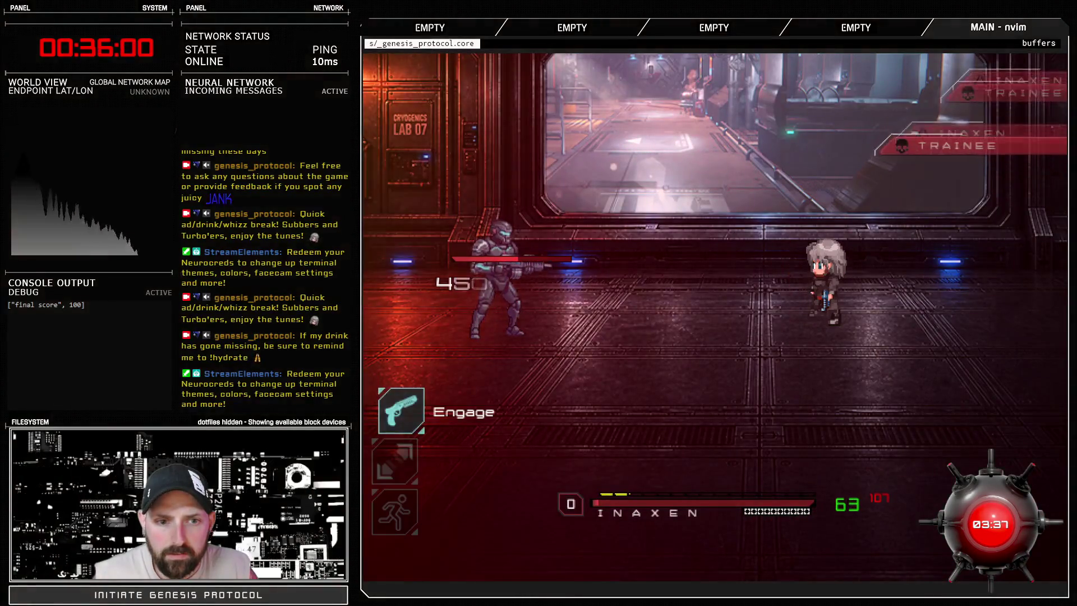
{"action": "key", "text": "Return"}
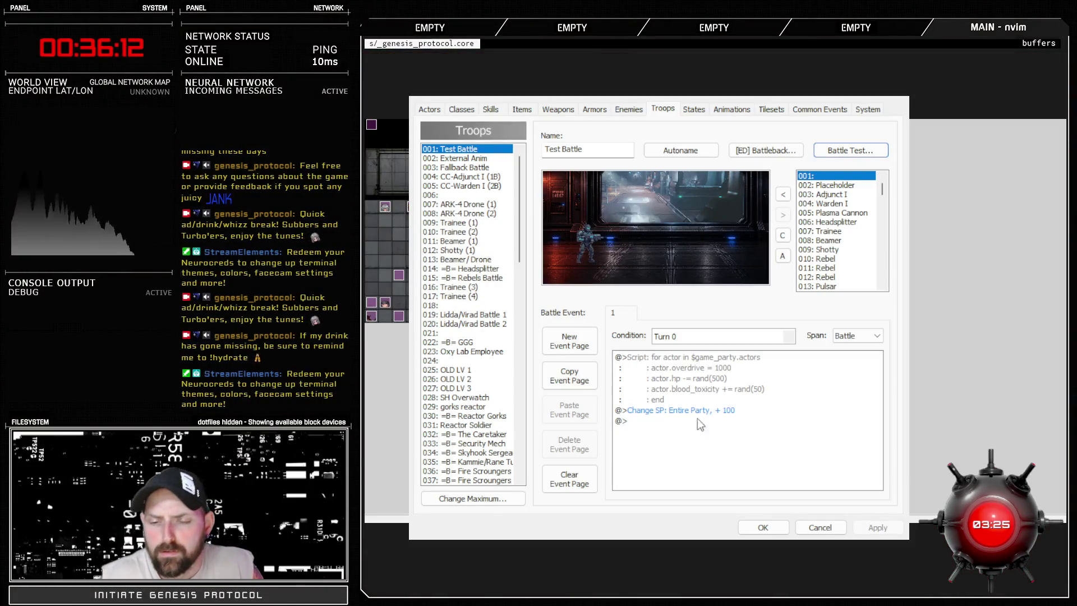
Step: Set skill 072: Crackshot's Power to 110, apply it, and return to the Troops tab
{"action": "left_click", "coordinate": [490, 110]}
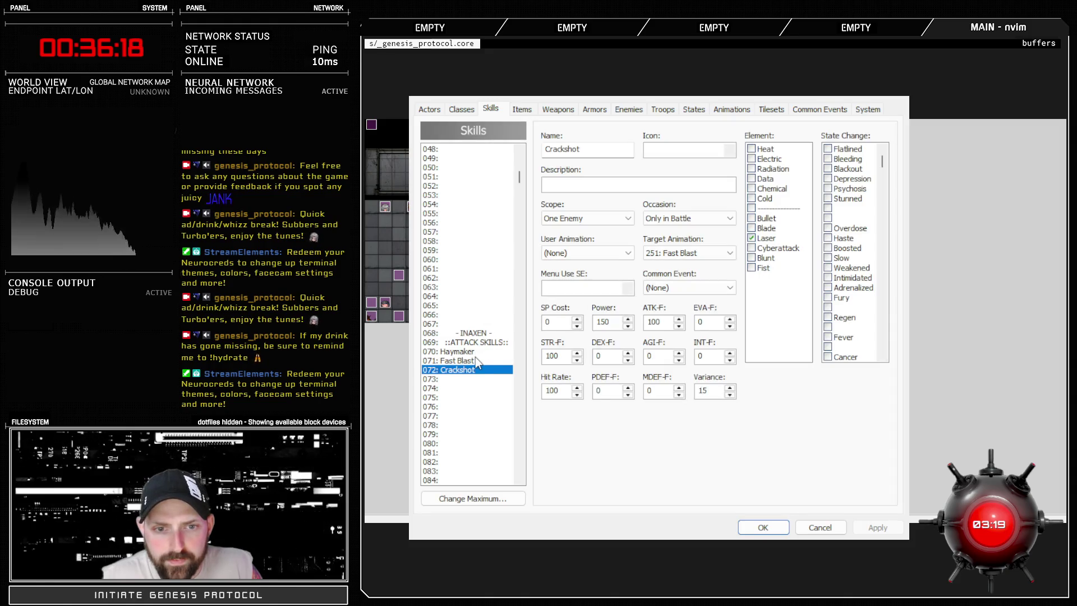
{"action": "left_click", "coordinate": [476, 360]}
{"action": "left_click", "coordinate": [476, 371]}
{"action": "left_click_drag", "start_coordinate": [610, 323], "coordinate": [602, 324]}
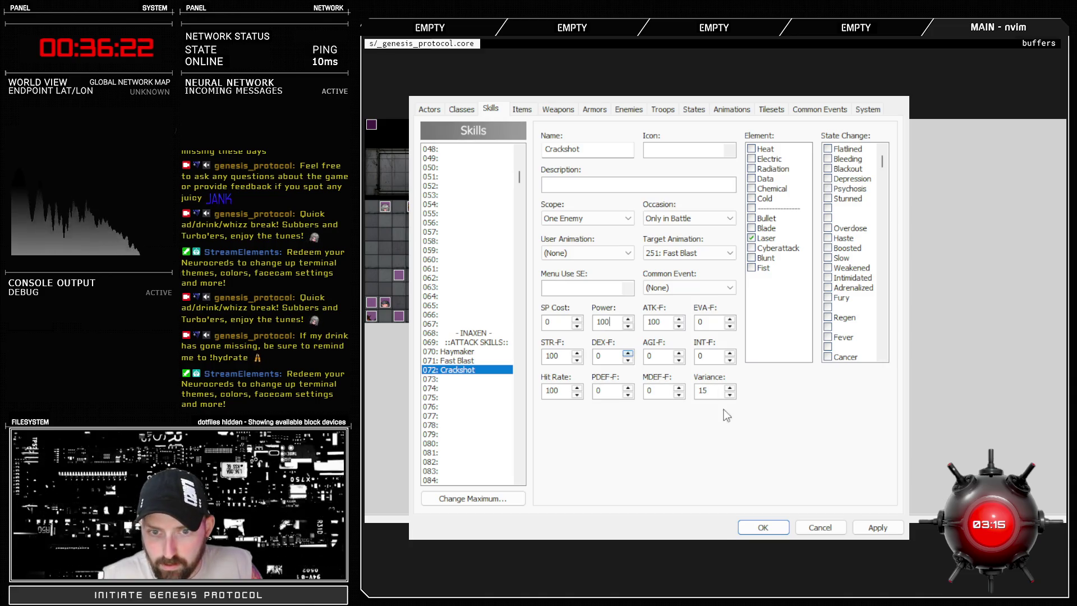
{"action": "left_click", "coordinate": [899, 533]}
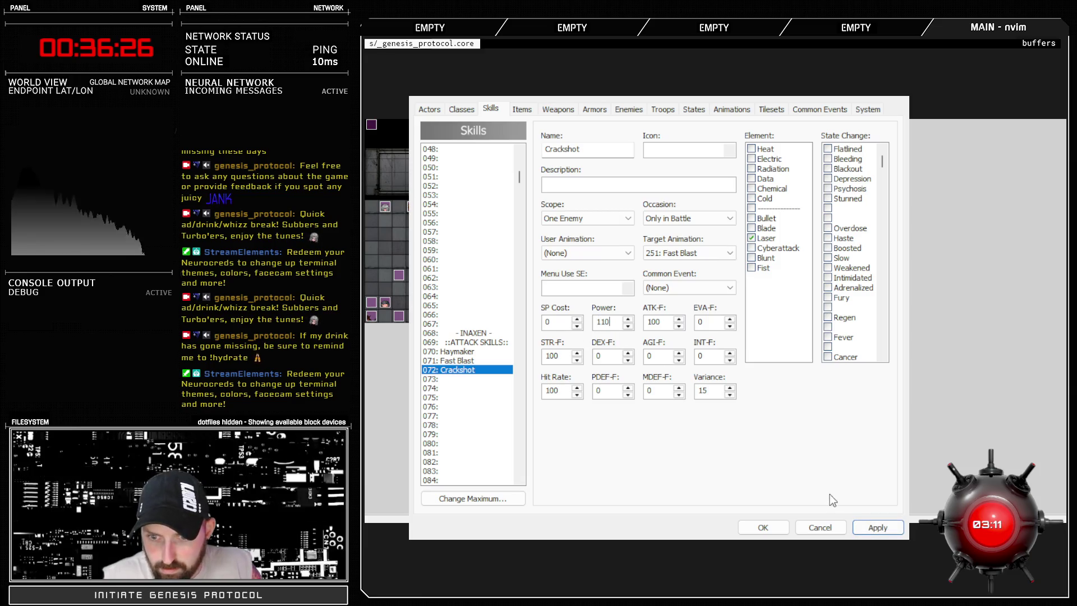
{"action": "left_click", "coordinate": [878, 527]}
{"action": "left_click", "coordinate": [657, 110]}
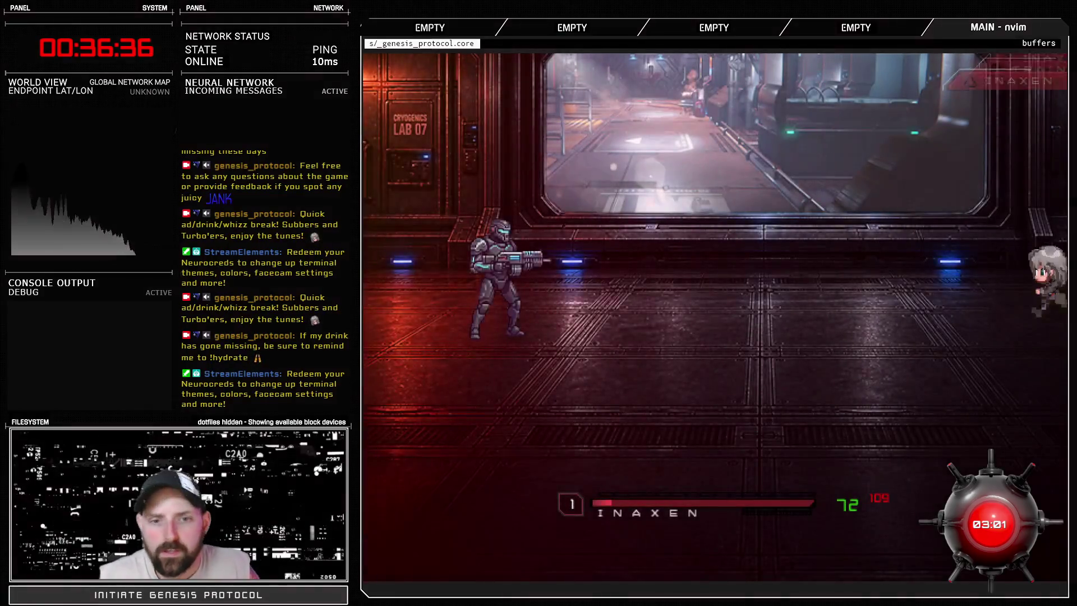
Step: Open the battle test by firing Fast Blast at the Trainee over two turns
{"action": "key", "text": "Return"}
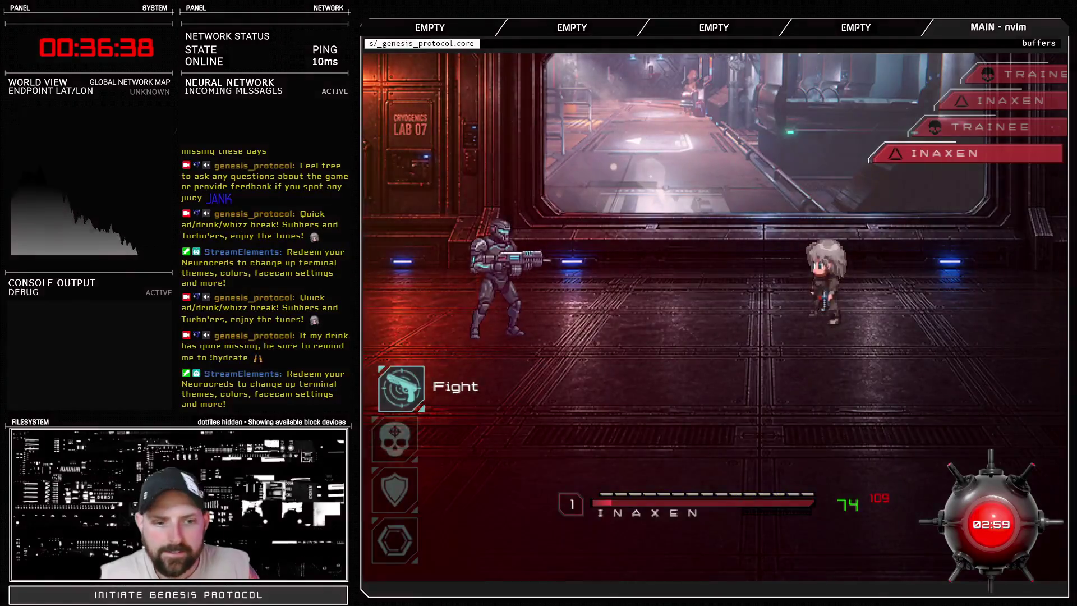
{"action": "key", "text": "Return"}
{"action": "key", "text": "Return"}
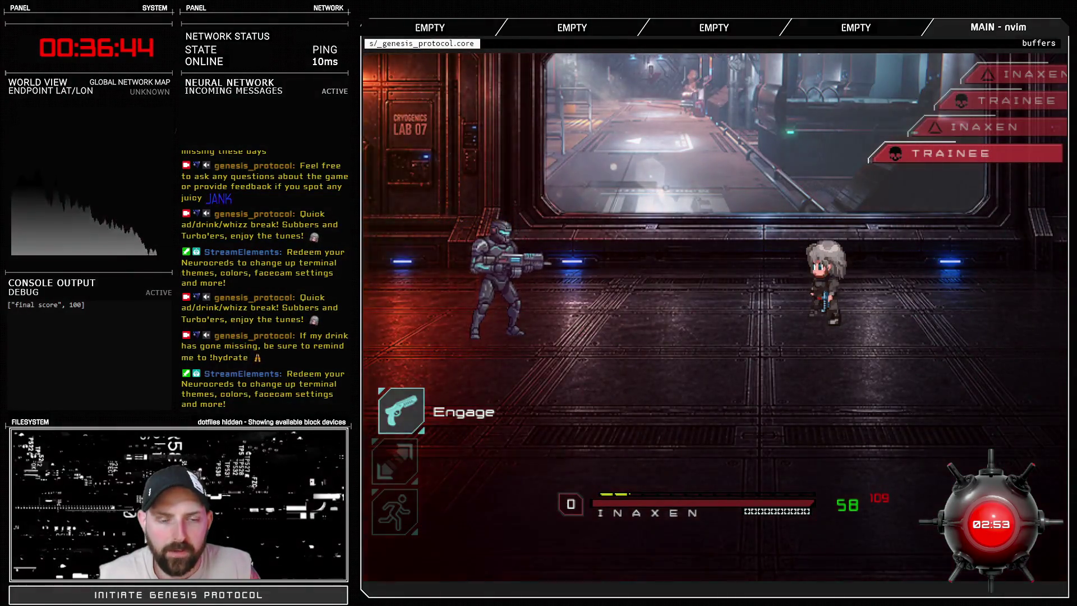
{"action": "key", "text": "Return"}
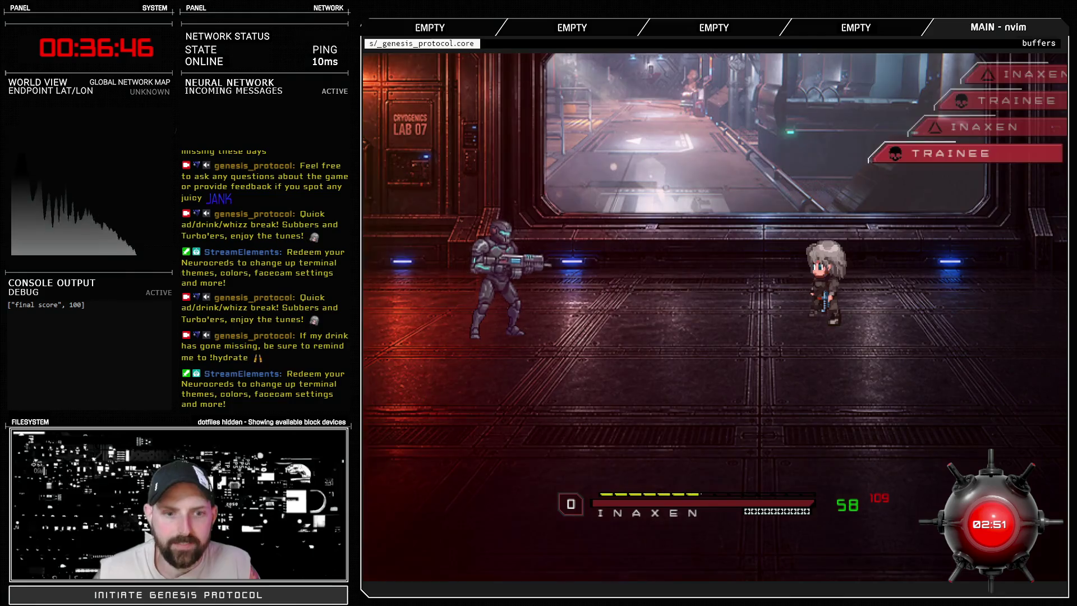
{"action": "key", "text": "Down"}
{"action": "key", "text": "Down"}
{"action": "key", "text": "Down"}
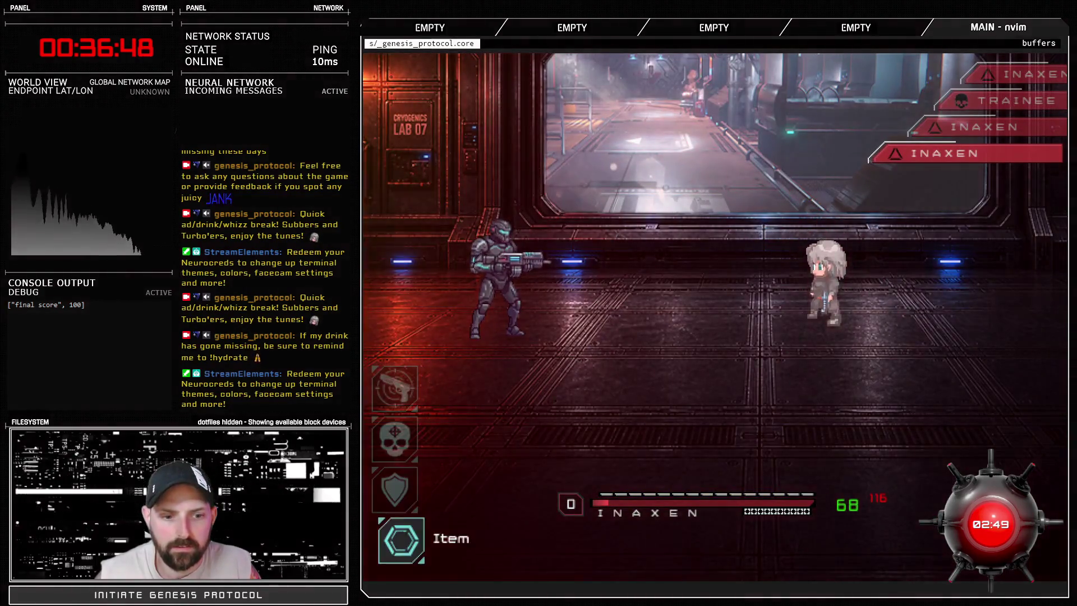
{"action": "key", "text": "Up"}
{"action": "key", "text": "Up"}
{"action": "key", "text": "Up"}
{"action": "key", "text": "Return"}
{"action": "key", "text": "Return"}
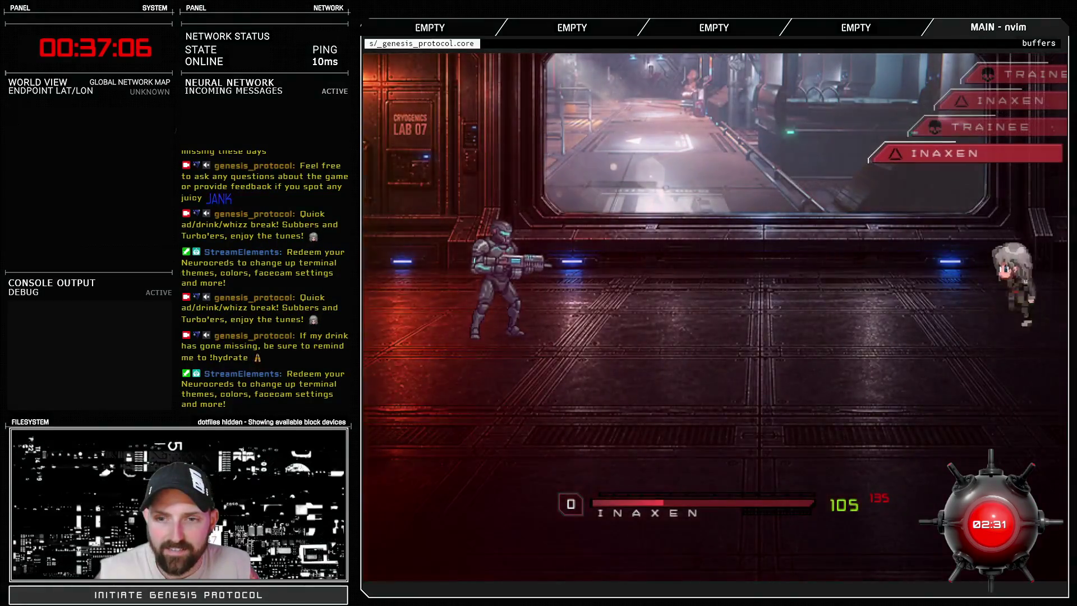
Step: Follow with a basic shot and two Crackshots, overkilling the soldier for 1104 damage
{"action": "key", "text": "Return"}
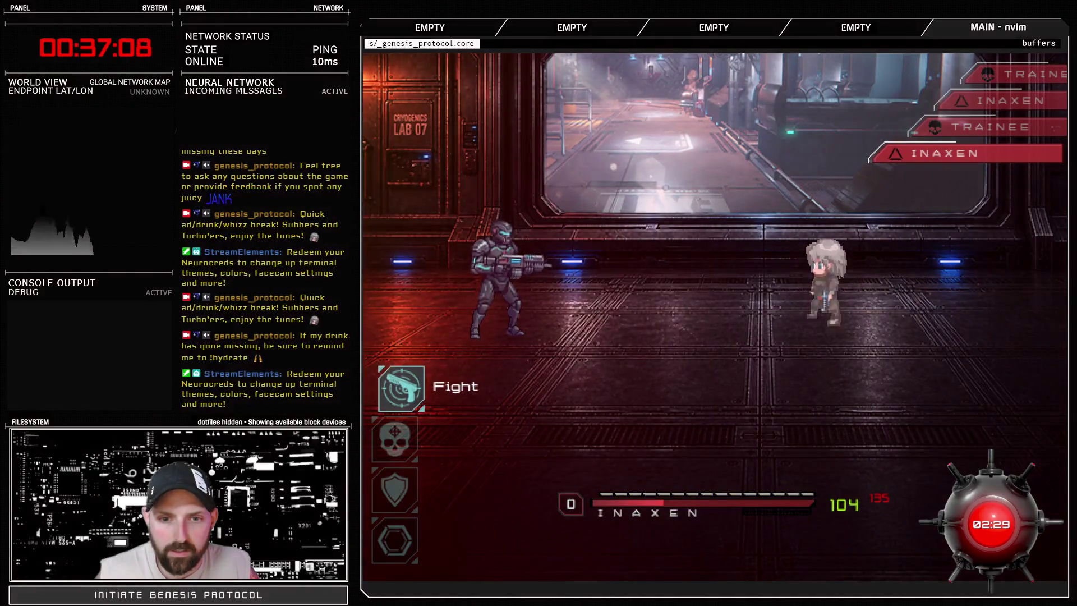
{"action": "key", "text": "Return"}
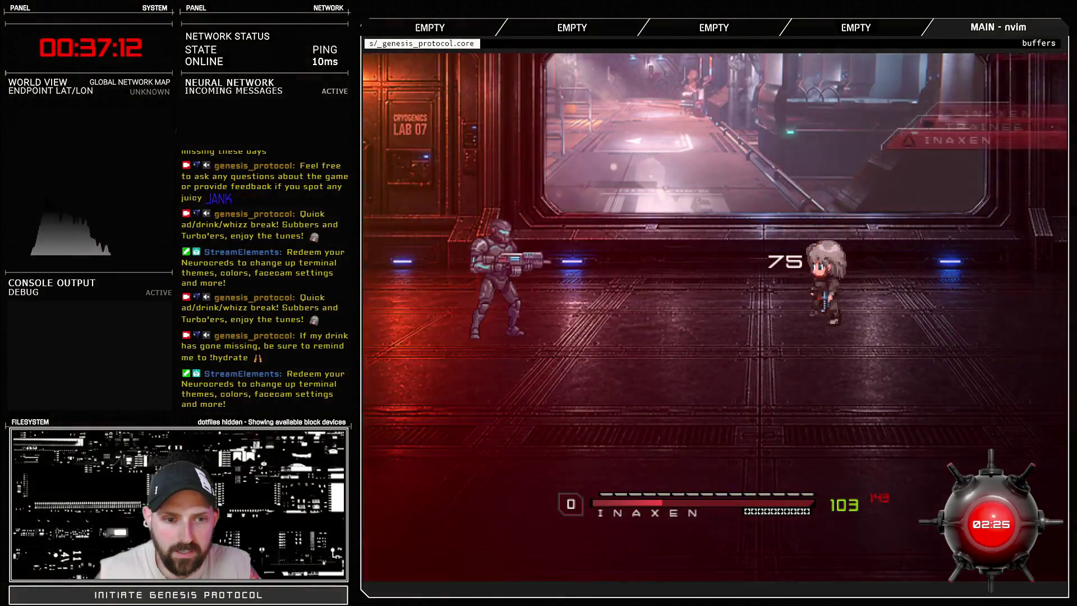
{"action": "key", "text": "Return"}
{"action": "key", "text": "Down"}
{"action": "key", "text": "Return"}
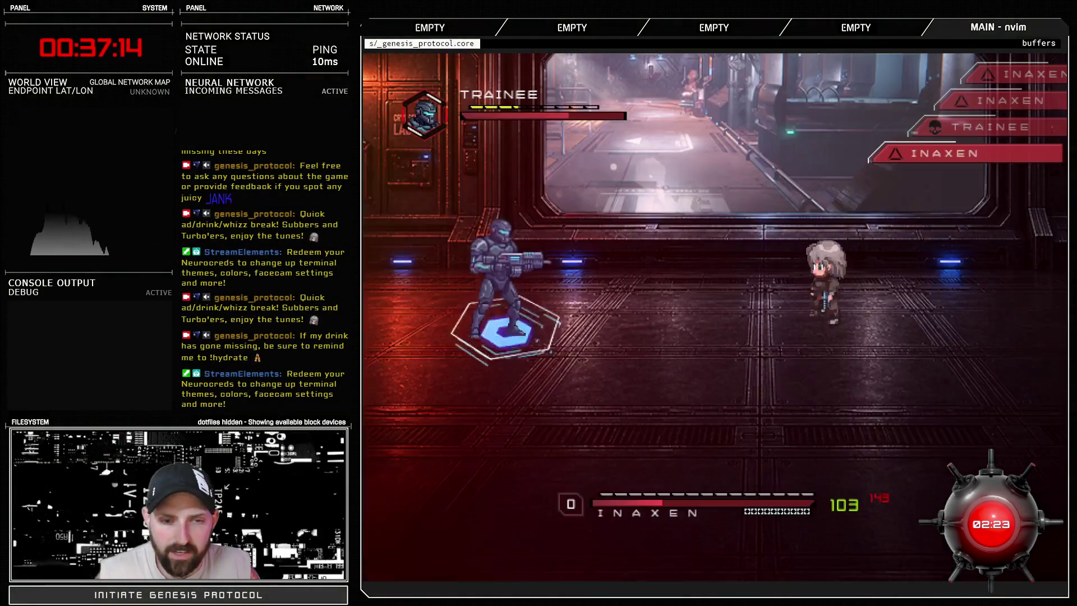
{"action": "key", "text": "Return"}
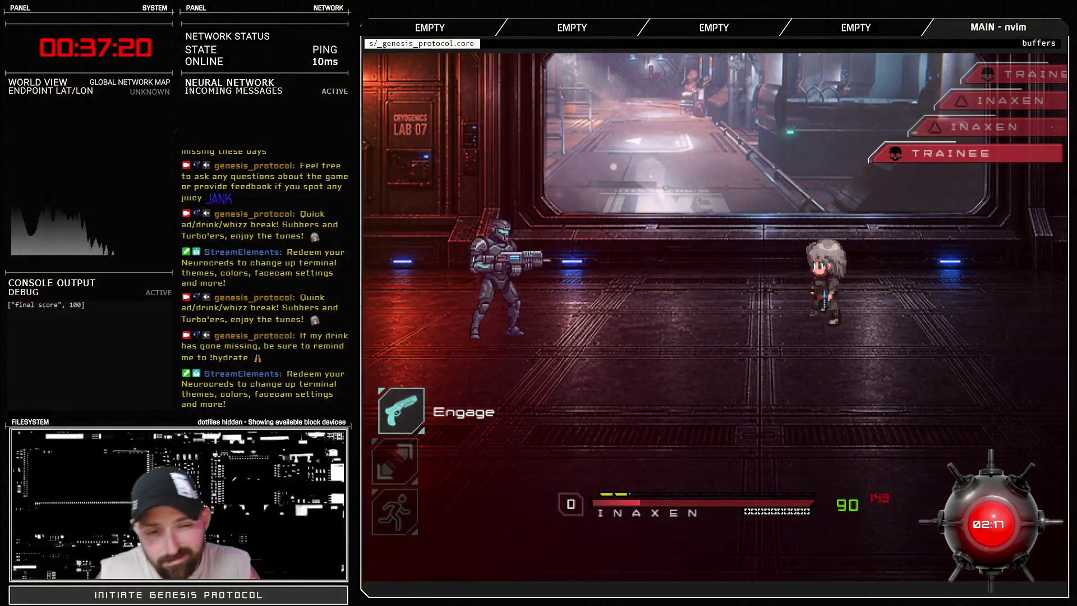
{"action": "key", "text": "Return"}
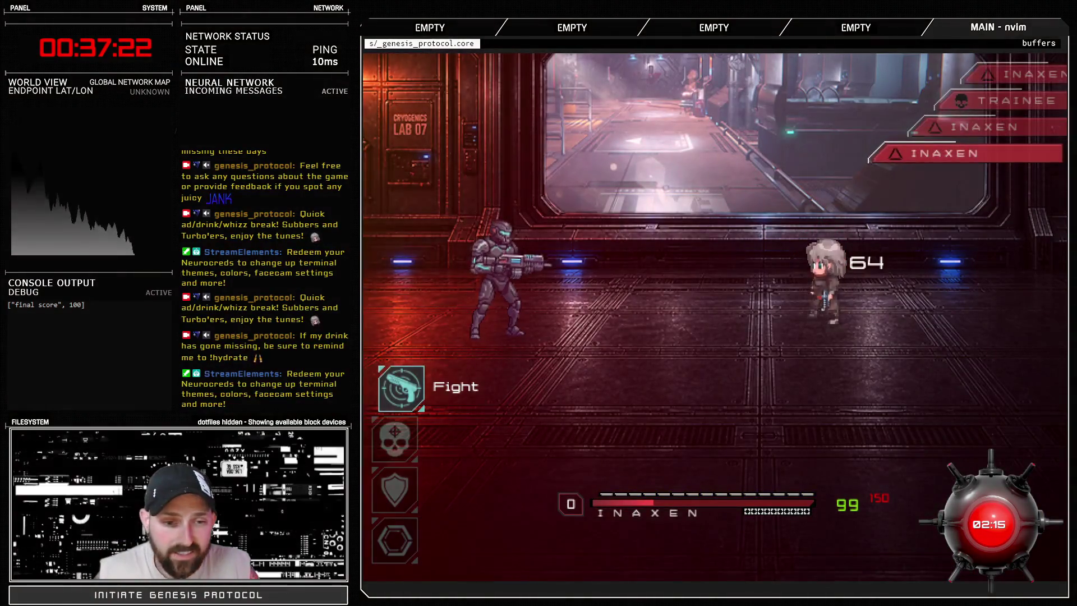
{"action": "key", "text": "Return"}
{"action": "key", "text": "Down"}
{"action": "key", "text": "Return"}
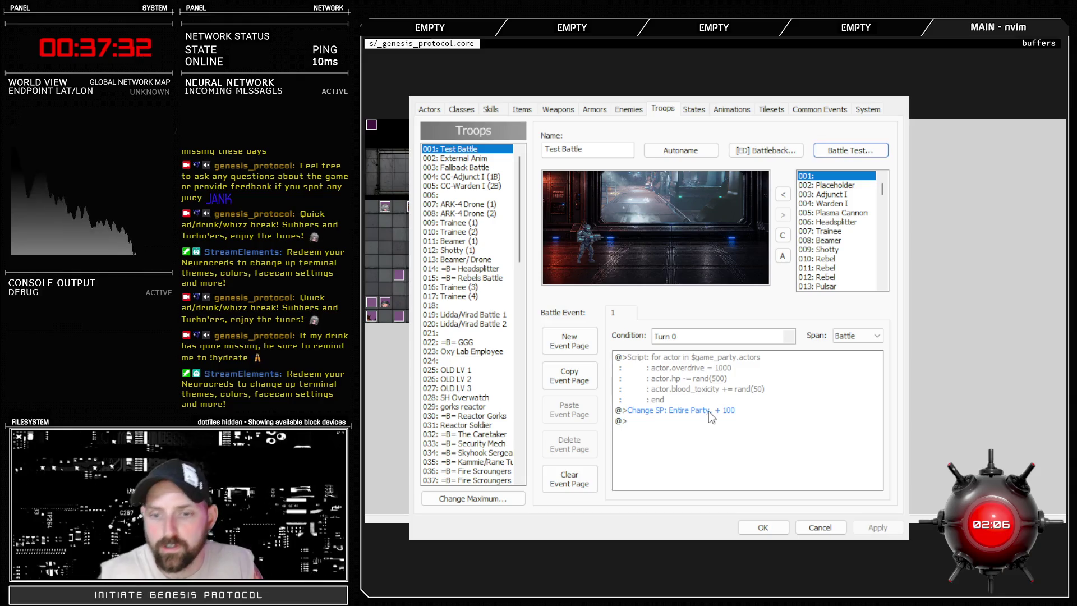
Step: Inspect Sprite_BattleReticle's hit_effects, noting the 1.75 single-shot headshot multiplier
{"action": "left_click", "coordinate": [751, 527]}
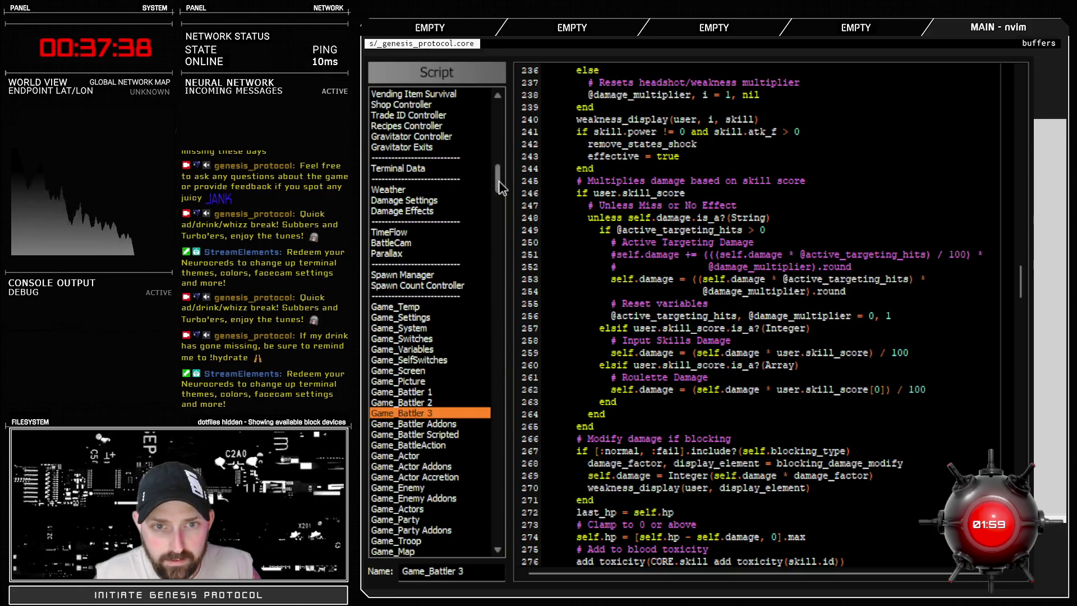
{"action": "mouse_move", "coordinate": [499, 180]}
{"action": "left_mouse_down"}
{"action": "mouse_move", "coordinate": [496, 163]}
{"action": "mouse_move", "coordinate": [480, 219]}
{"action": "left_mouse_up"}
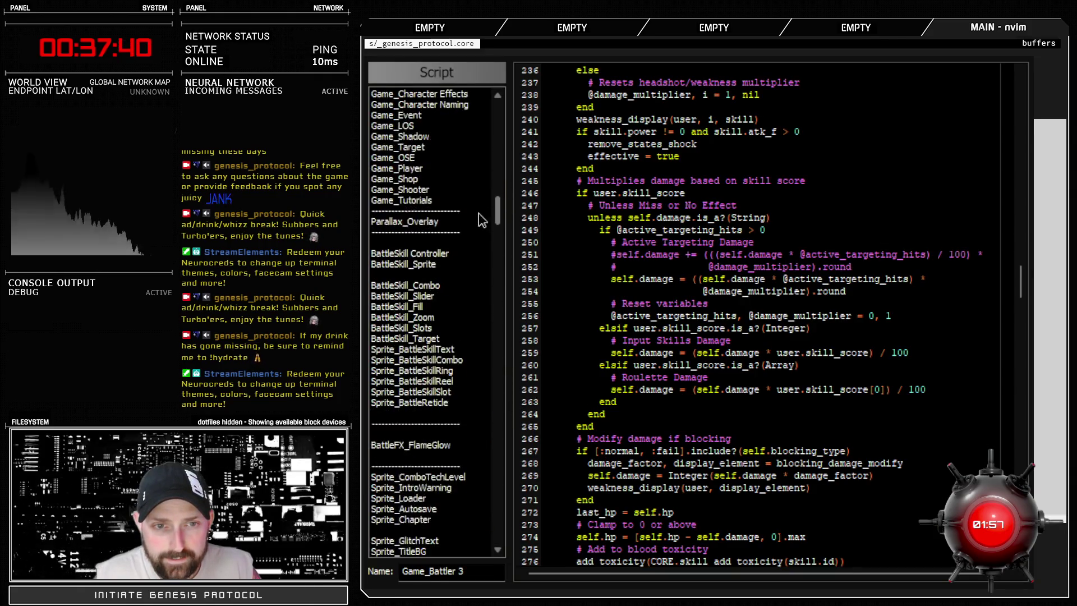
{"action": "scroll", "coordinate": [481, 218], "scroll_direction": "down", "scroll_amount": 9}
{"action": "scroll", "coordinate": [480, 219], "scroll_direction": "up", "scroll_amount": 9}
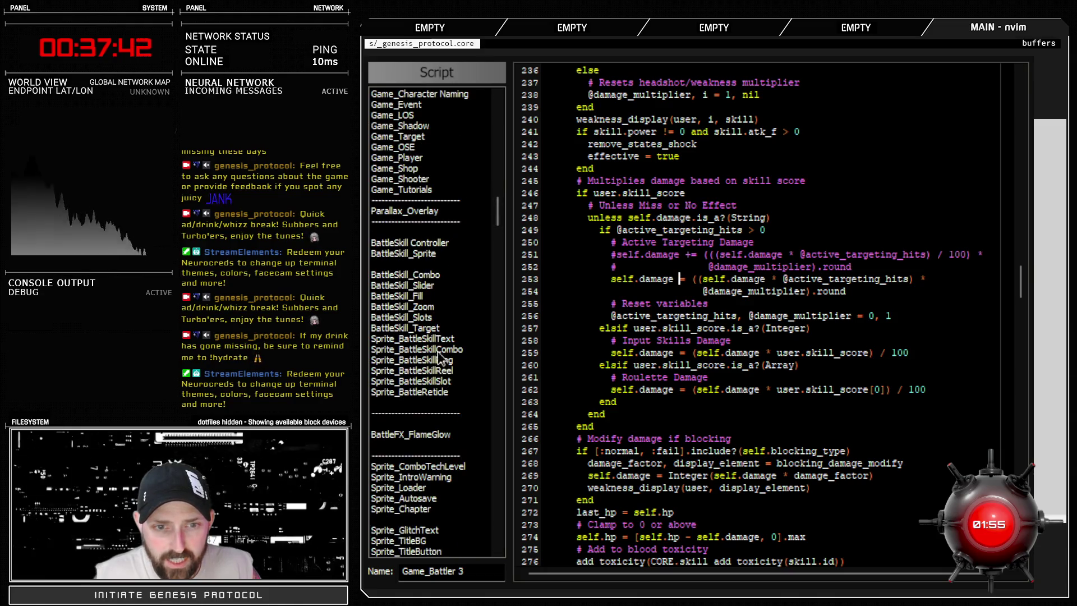
{"action": "left_click", "coordinate": [438, 394]}
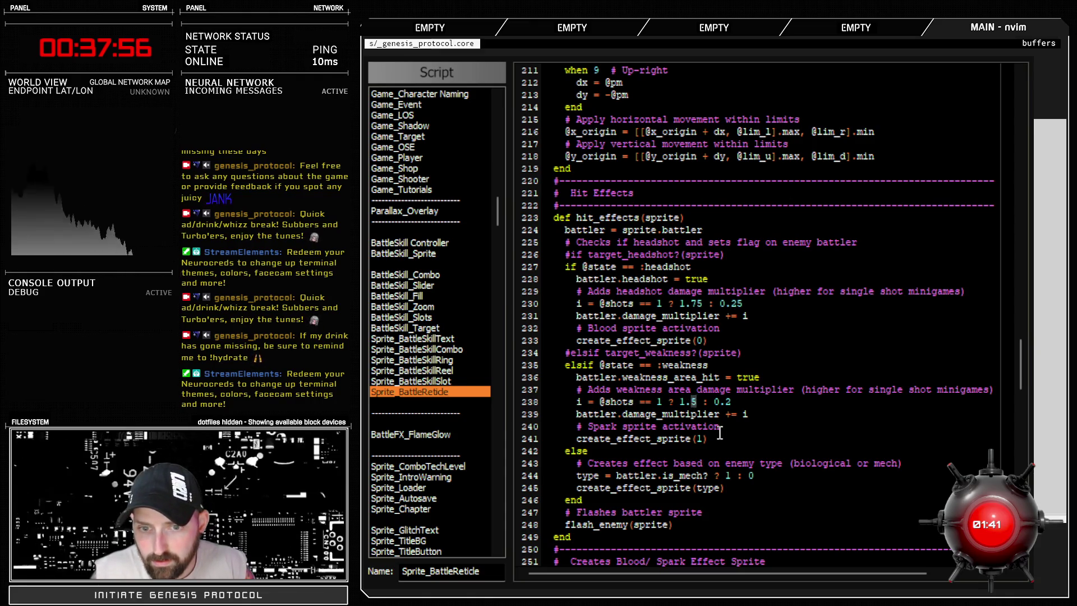
{"action": "key", "text": "Escape"}
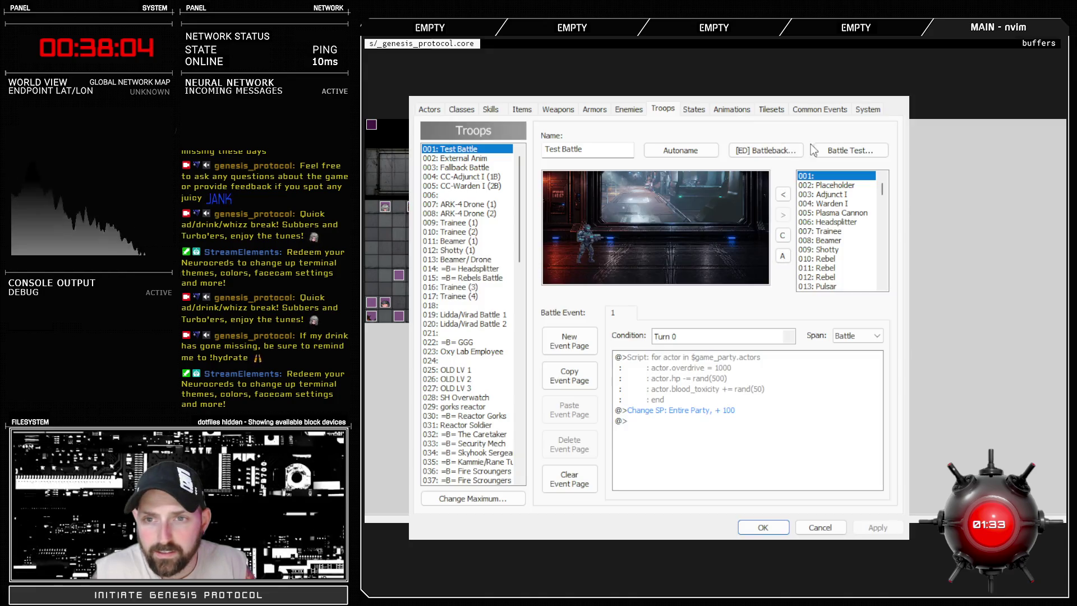
Step: Rerun the battle test against Inaxen and hit it with Fast Blast for 257 damage
{"action": "double_click", "coordinate": [701, 416]}
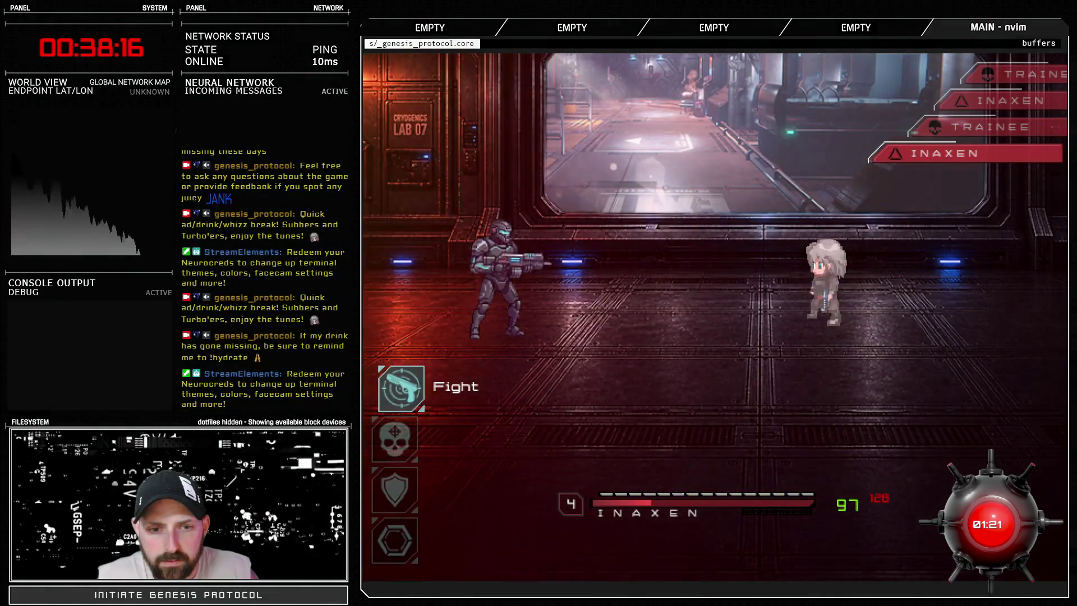
{"action": "key", "text": "Return"}
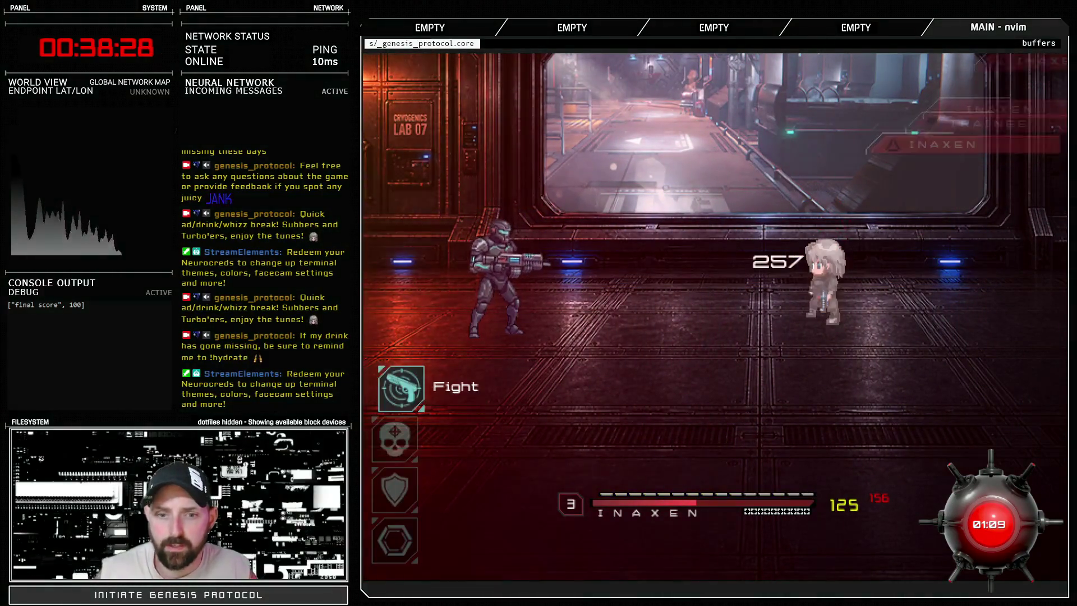
{"action": "key", "text": "Down"}
{"action": "key", "text": "Return"}
{"action": "key", "text": "Return"}
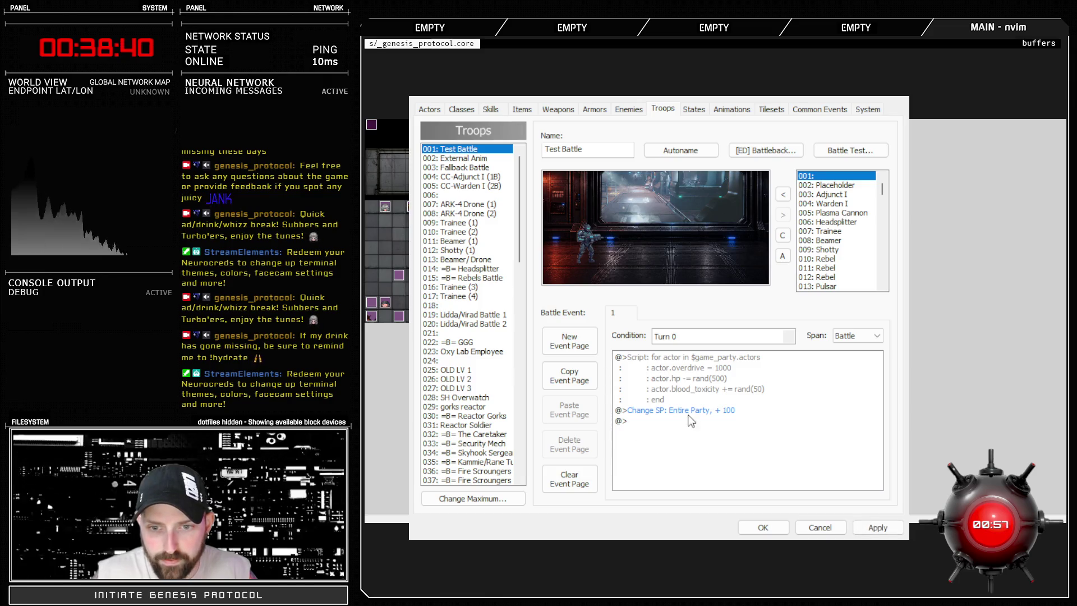
Step: Run a battle test and fire Magdump at the pink-haired enemy, reaching a final score of 200
{"action": "left_click", "coordinate": [850, 150]}
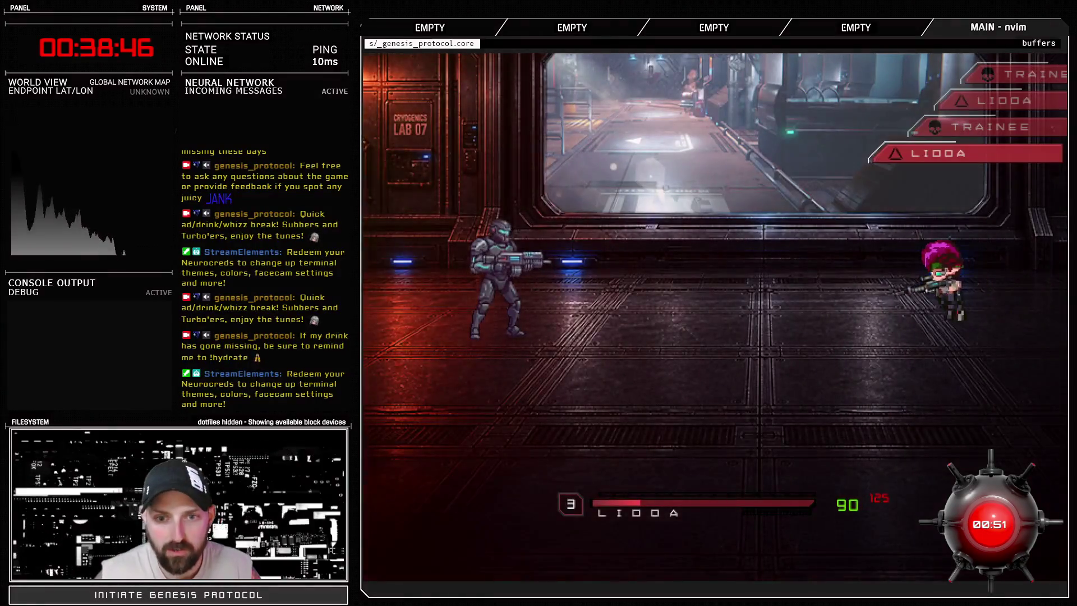
{"action": "key", "text": "Return"}
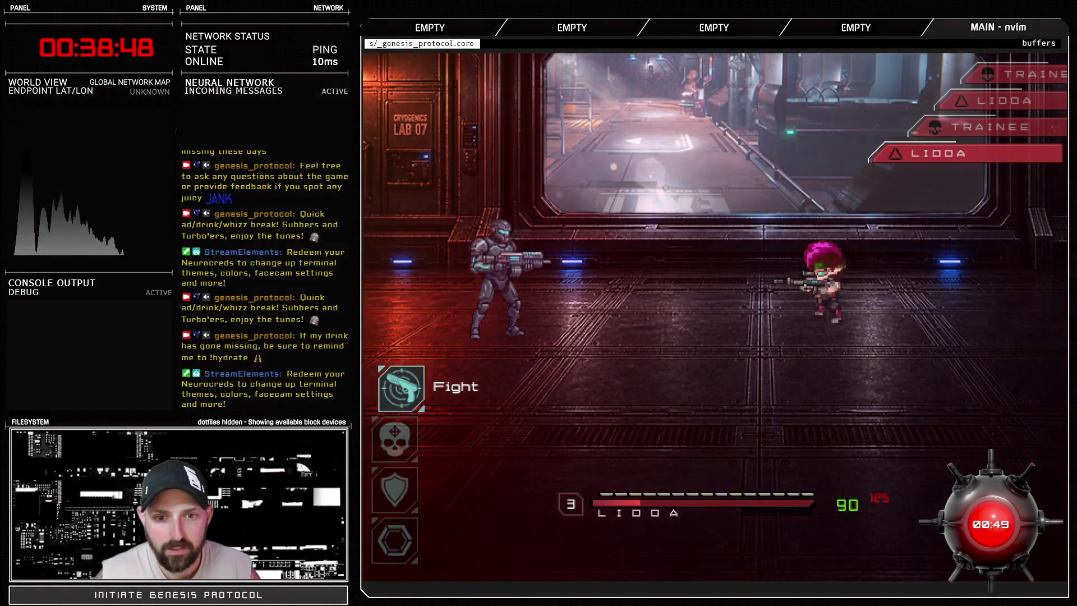
{"action": "key", "text": "Return"}
{"action": "key", "text": "Down"}
{"action": "key", "text": "Return"}
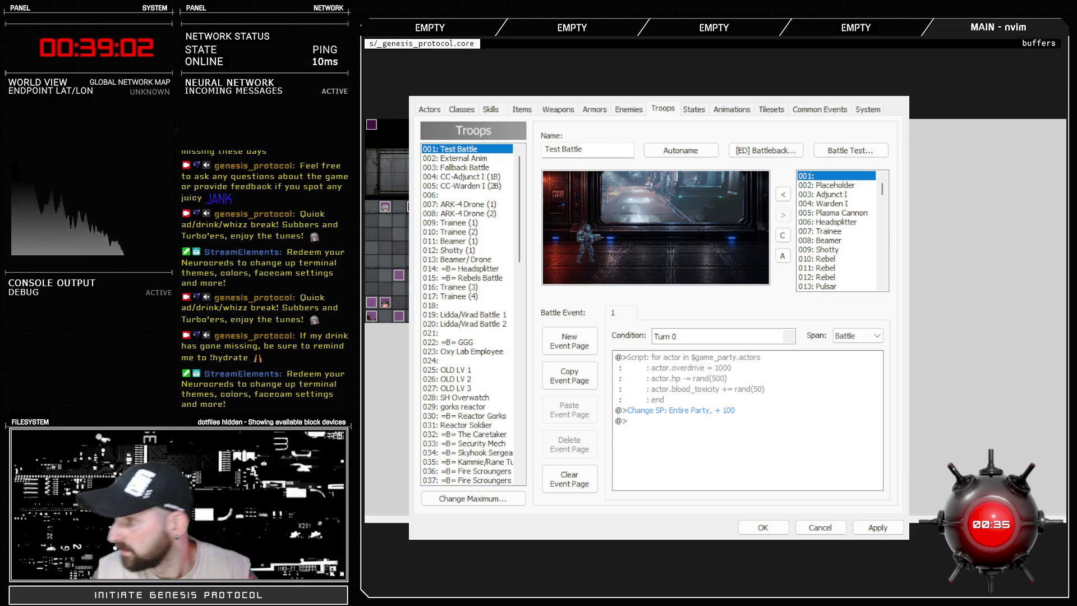
Step: Start a second battle test and fire Magdump at the enemy again
{"action": "key", "text": "Return"}
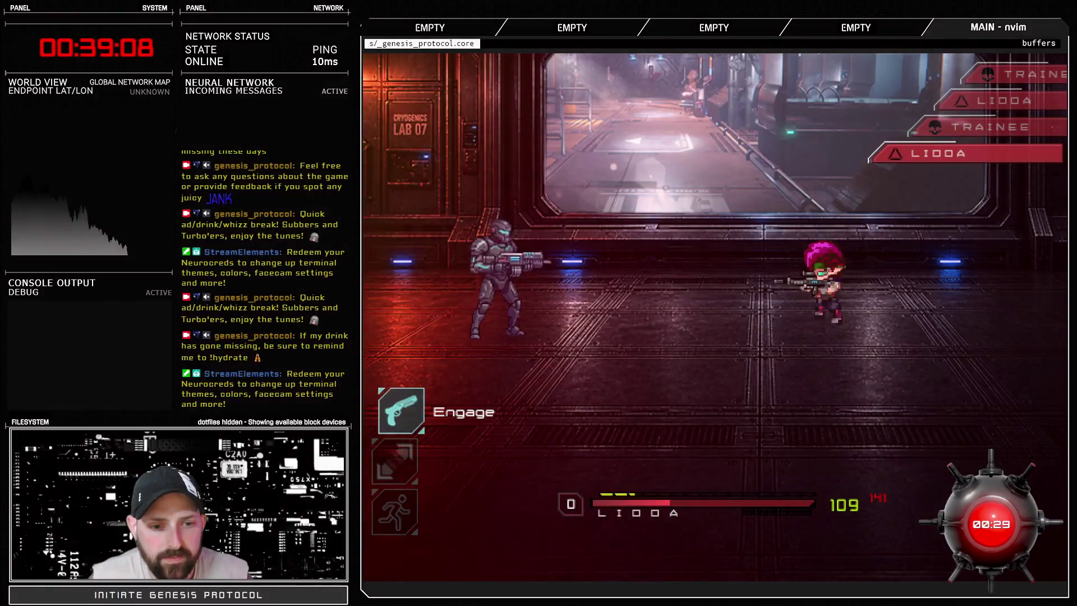
{"action": "key", "text": "Return"}
{"action": "key", "text": "Return"}
{"action": "key", "text": "Down"}
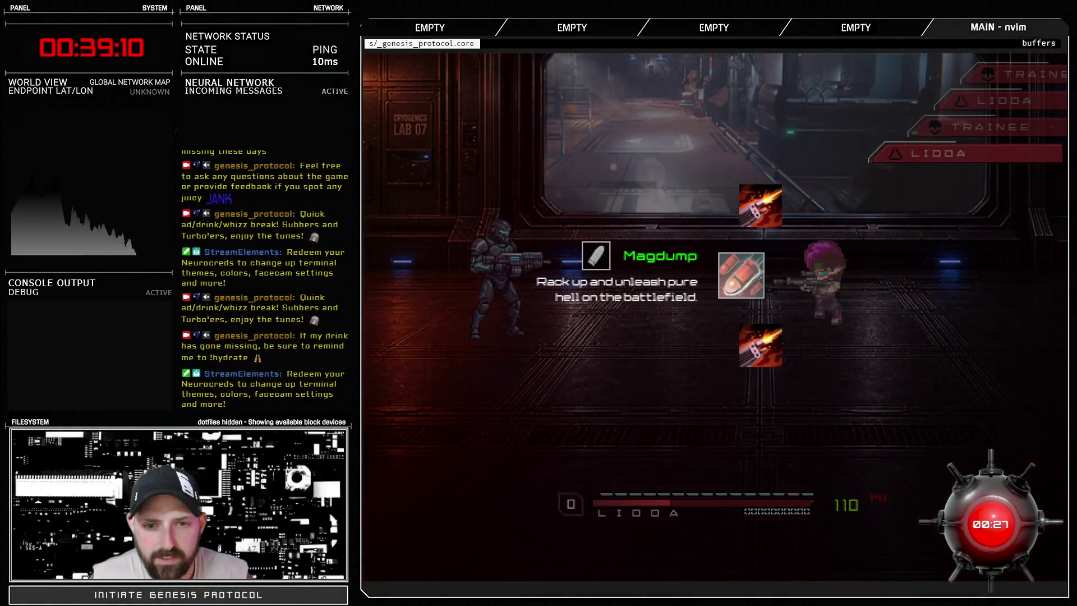
{"action": "key", "text": "Return"}
{"action": "key", "text": "Return"}
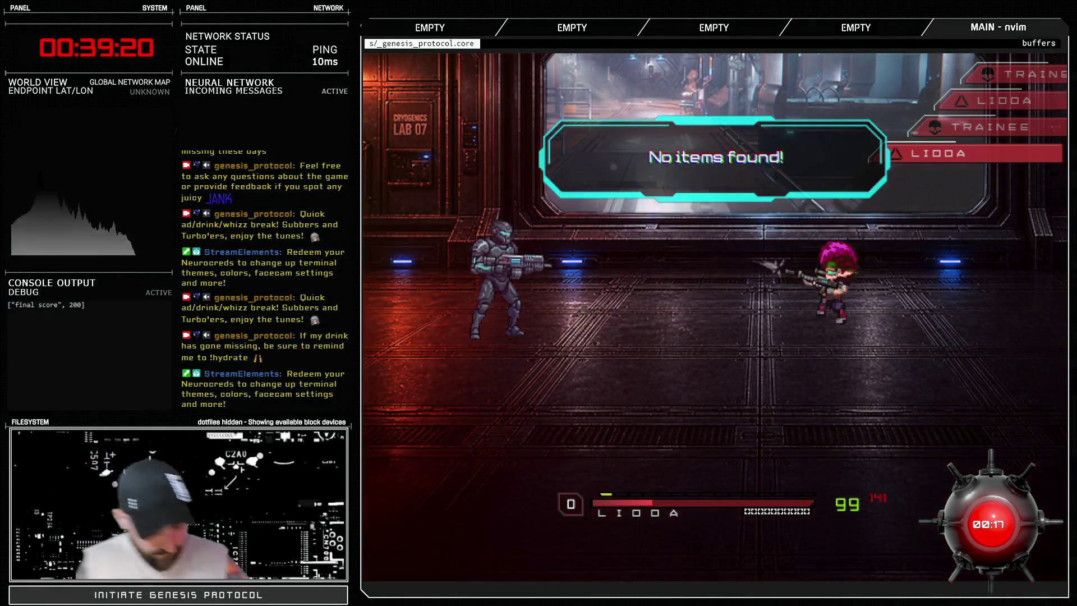
{"action": "key", "text": "F9"}
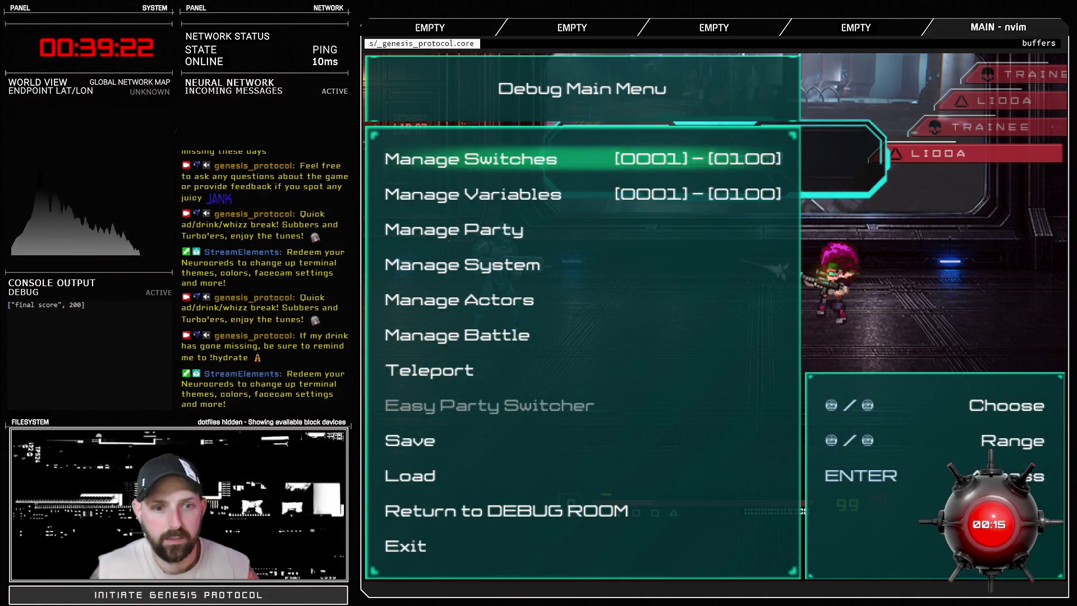
{"action": "key", "text": "Down"}
{"action": "key", "text": "Down"}
{"action": "key", "text": "Down"}
{"action": "key", "text": "Down"}
{"action": "key", "text": "Return"}
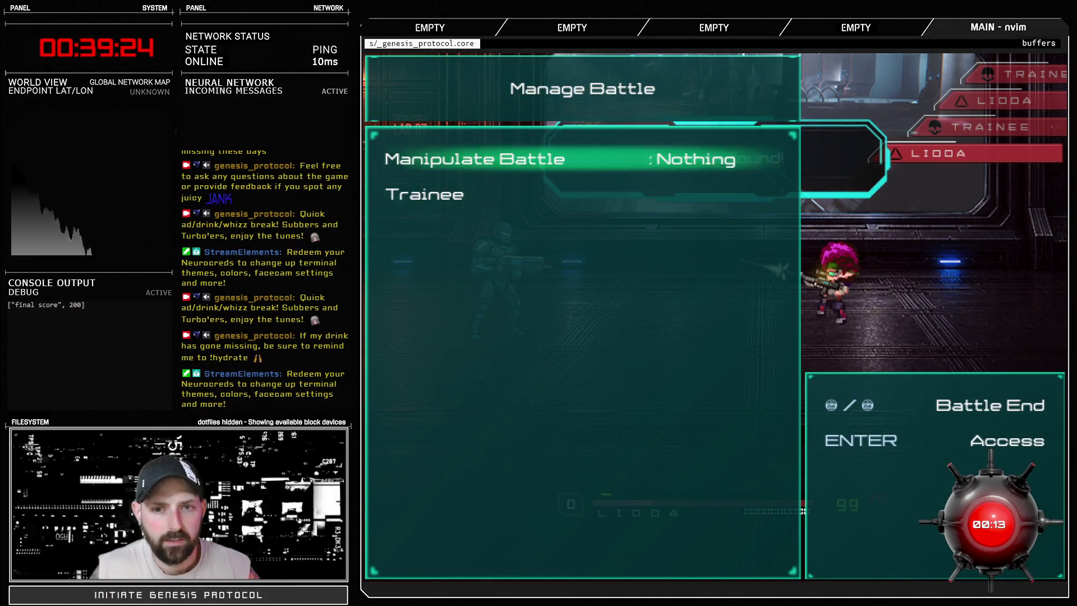
{"action": "key", "text": "Down"}
{"action": "key", "text": "Return"}
{"action": "key", "text": "Down"}
{"action": "key", "text": "Down"}
{"action": "key", "text": "Down"}
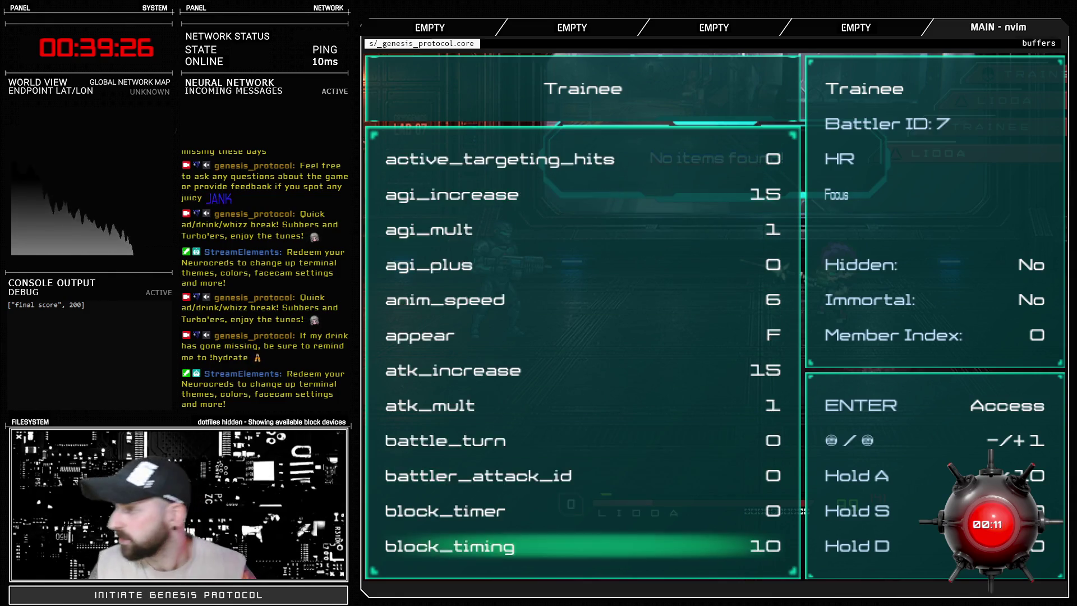
{"action": "key", "text": "Down"}
{"action": "key", "text": "Down"}
{"action": "key", "text": "Down"}
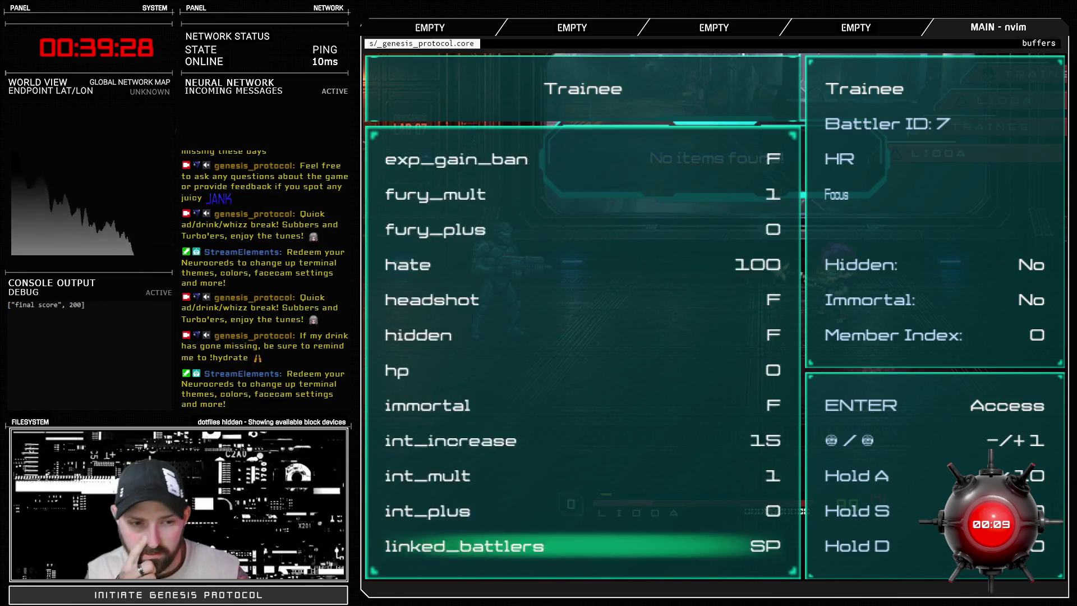
{"action": "key", "text": "Up"}
{"action": "key", "text": "Up"}
{"action": "key", "text": "Up"}
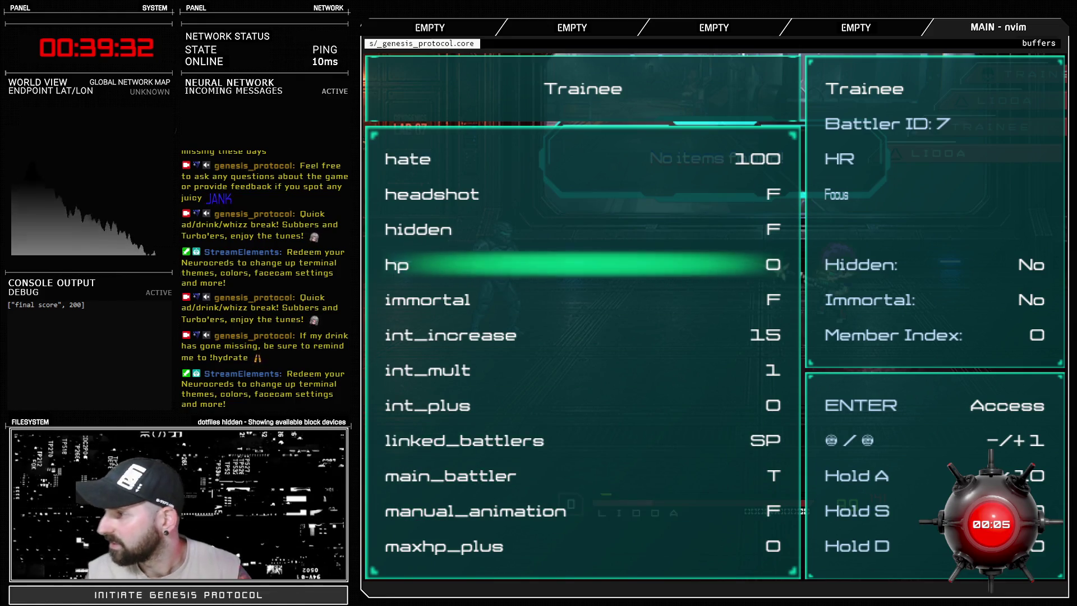
{"action": "key", "text": "Escape"}
{"action": "key", "text": "Escape"}
{"action": "key", "text": "Escape"}
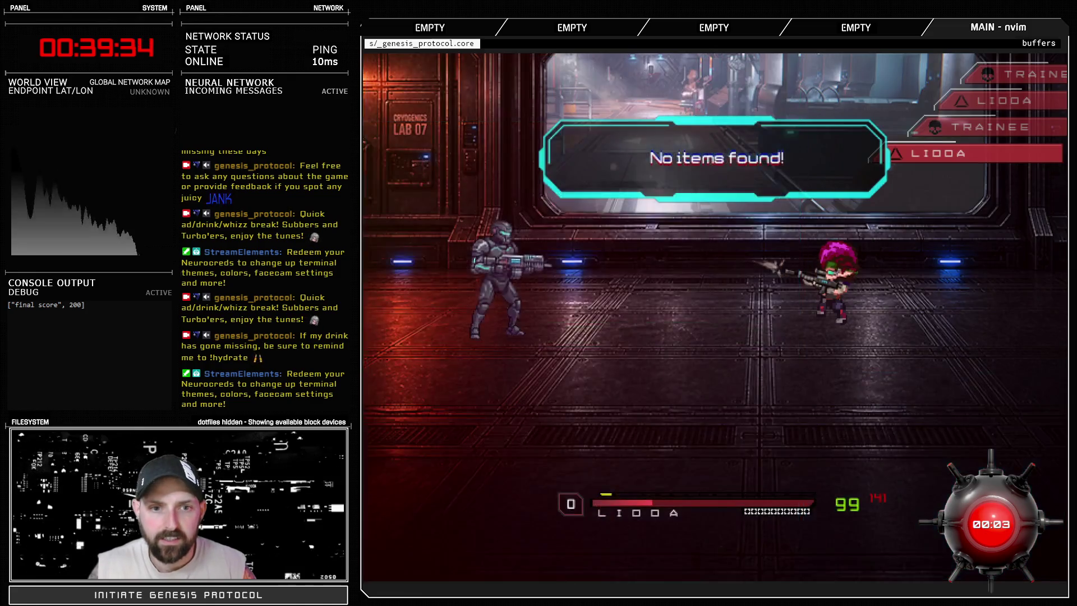
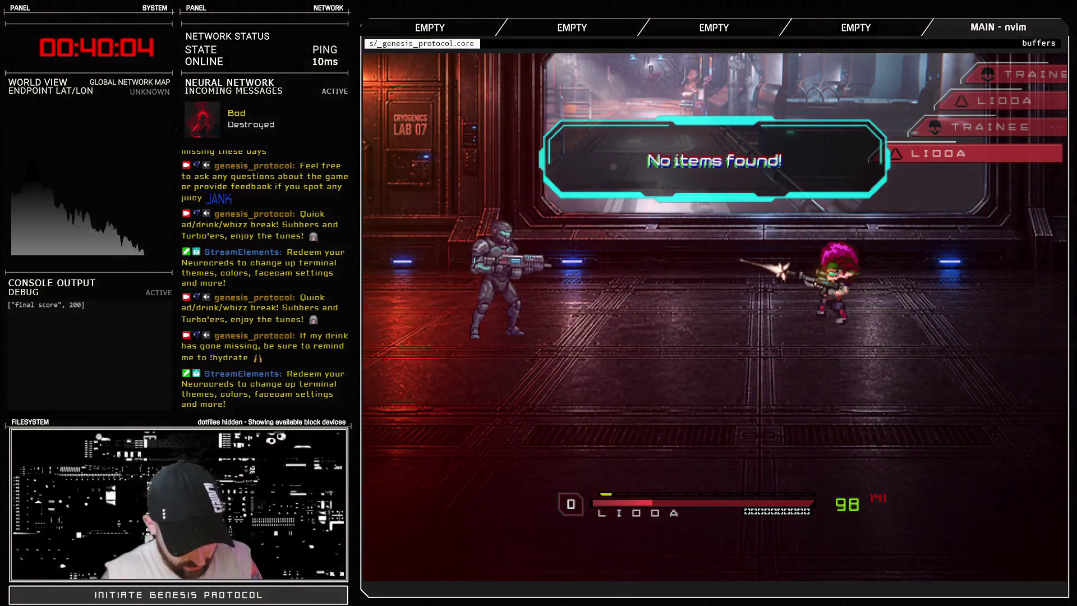
Step: Check the Trainee's battle states, confirming Flatlined is Yes, then go back to its parameter list
{"action": "key", "text": "F9"}
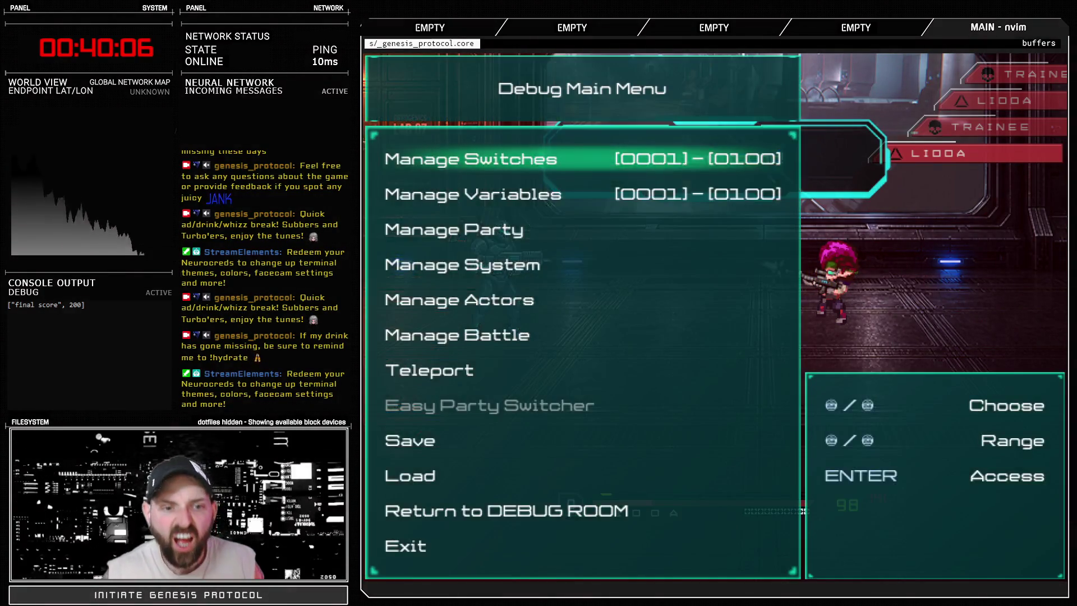
{"action": "key", "text": "Down"}
{"action": "key", "text": "Down"}
{"action": "key", "text": "Down"}
{"action": "key", "text": "Return"}
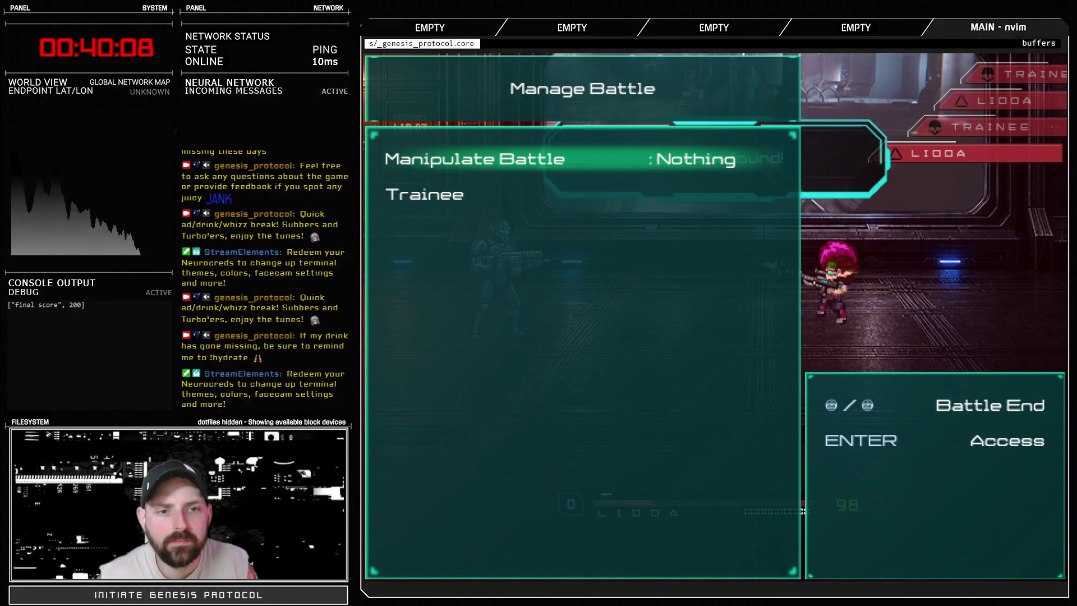
{"action": "key", "text": "Down"}
{"action": "key", "text": "Return"}
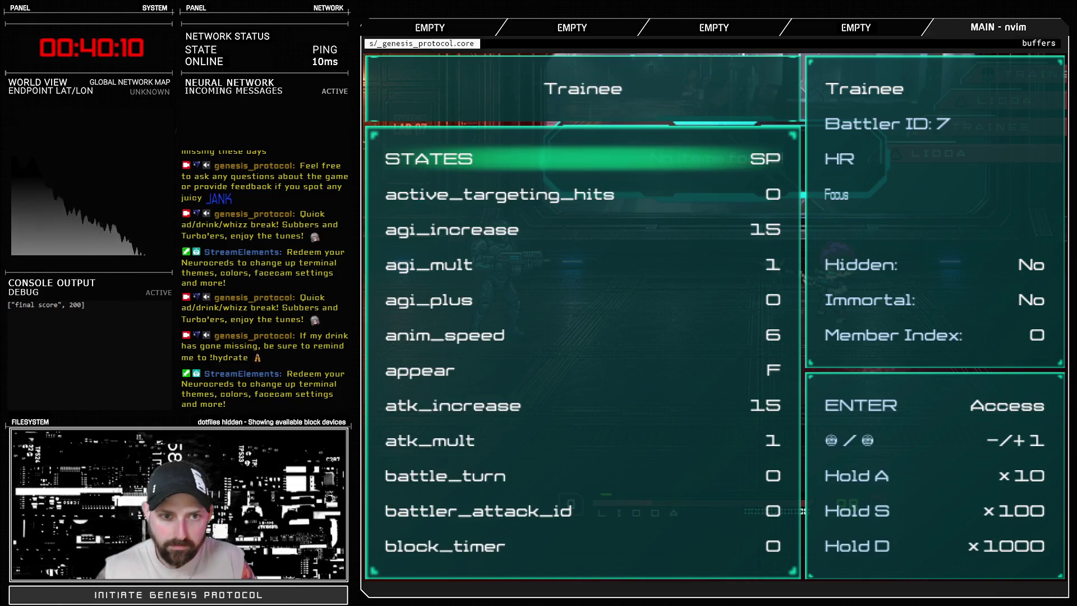
{"action": "key", "text": "Return"}
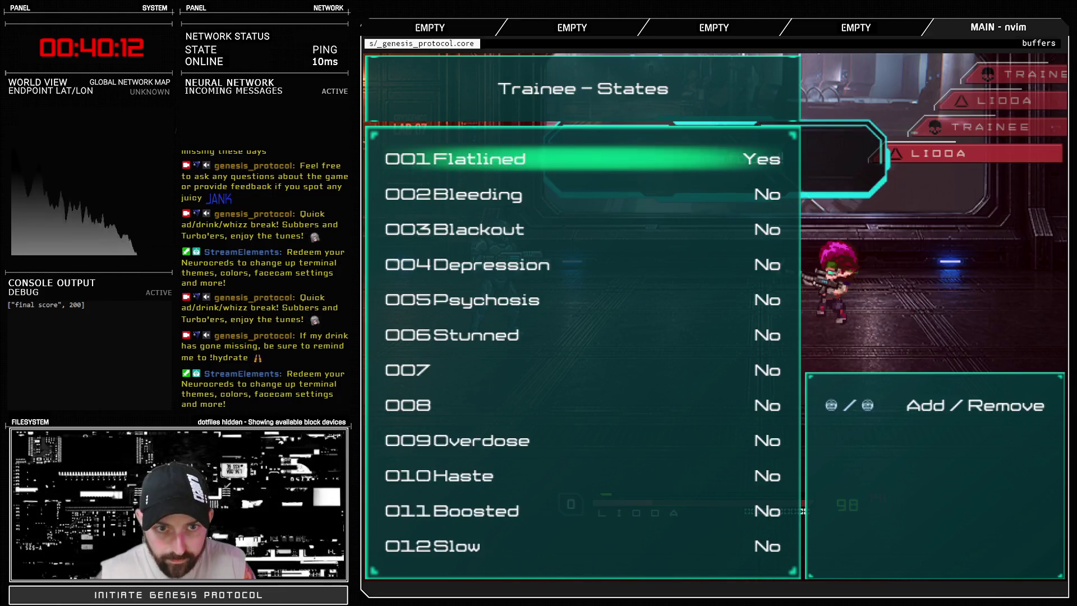
{"action": "key", "text": "Down"}
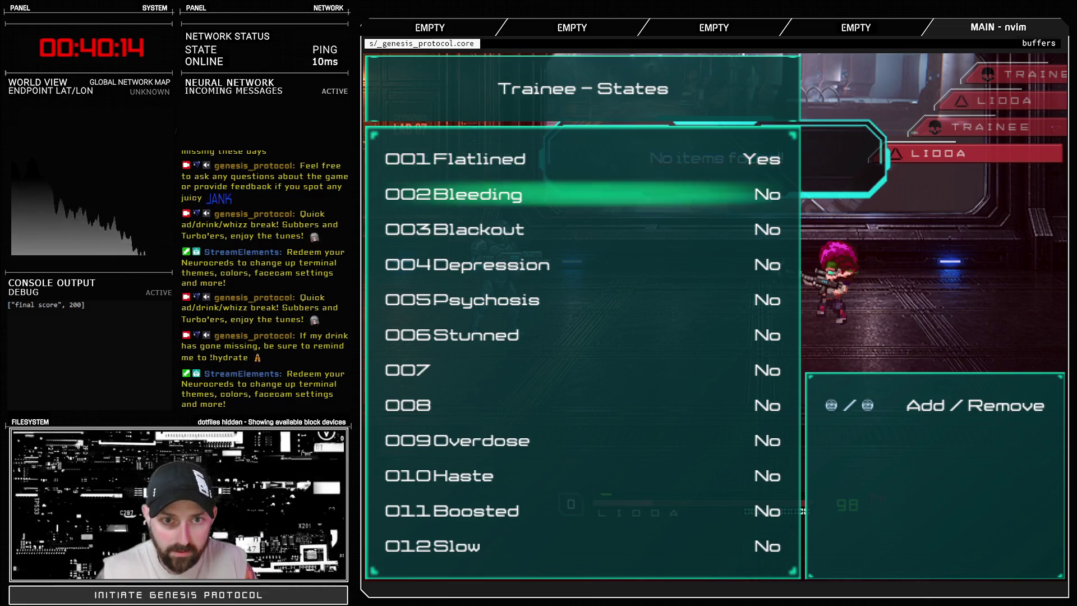
{"action": "key", "text": "Up"}
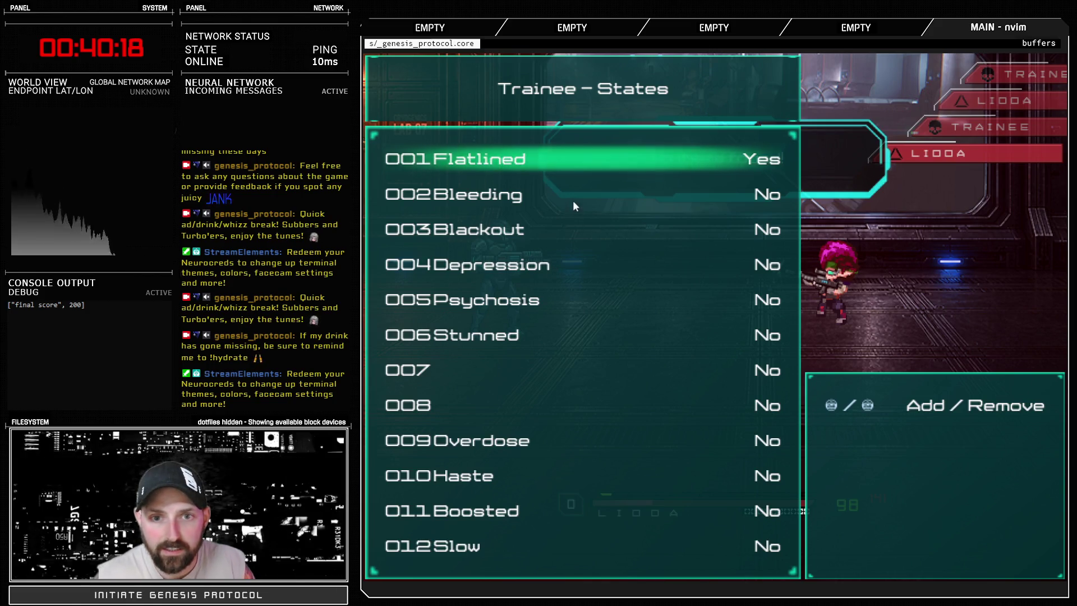
{"action": "key", "text": "Escape"}
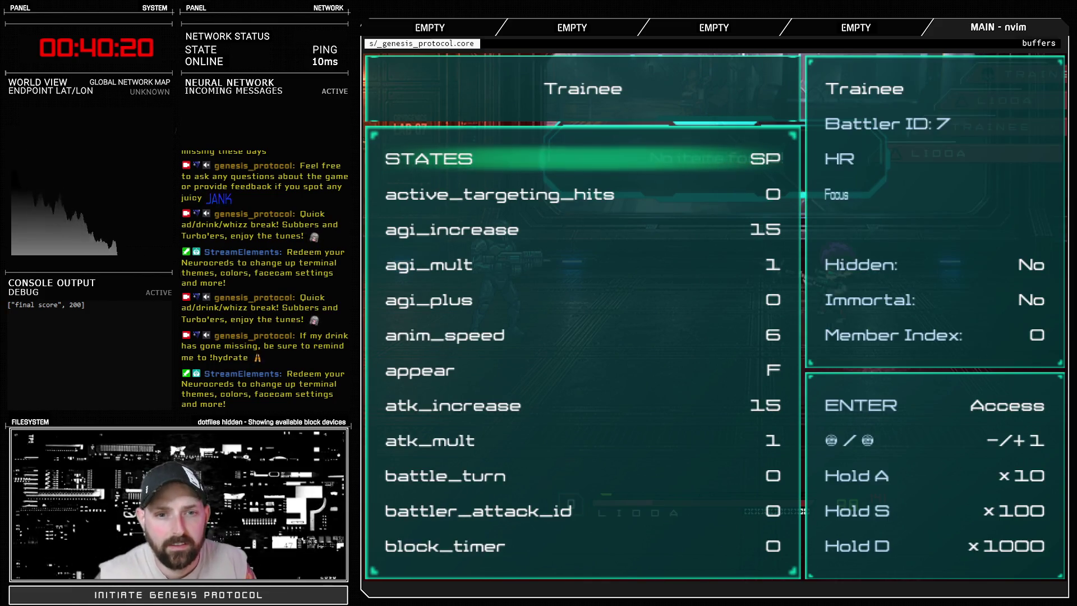
Step: Browse the Trainee's parameters from atk_mult down through cp_bypass and disappear to mh_immortal
{"action": "key", "text": "Down"}
{"action": "key", "text": "Down"}
{"action": "key", "text": "Down"}
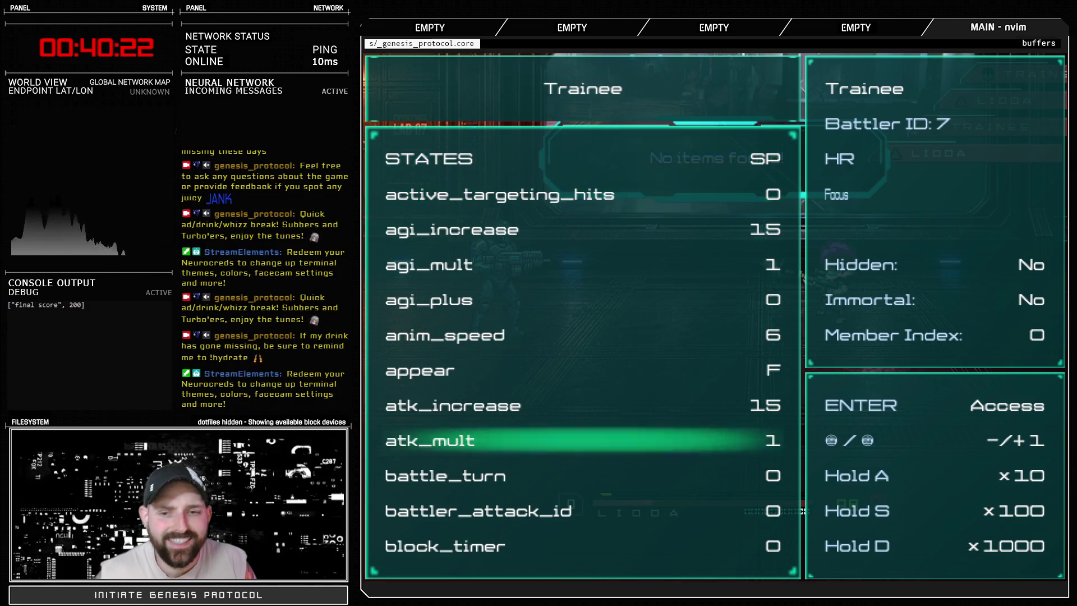
{"action": "key", "text": "Up"}
{"action": "key", "text": "Up"}
{"action": "key", "text": "Down"}
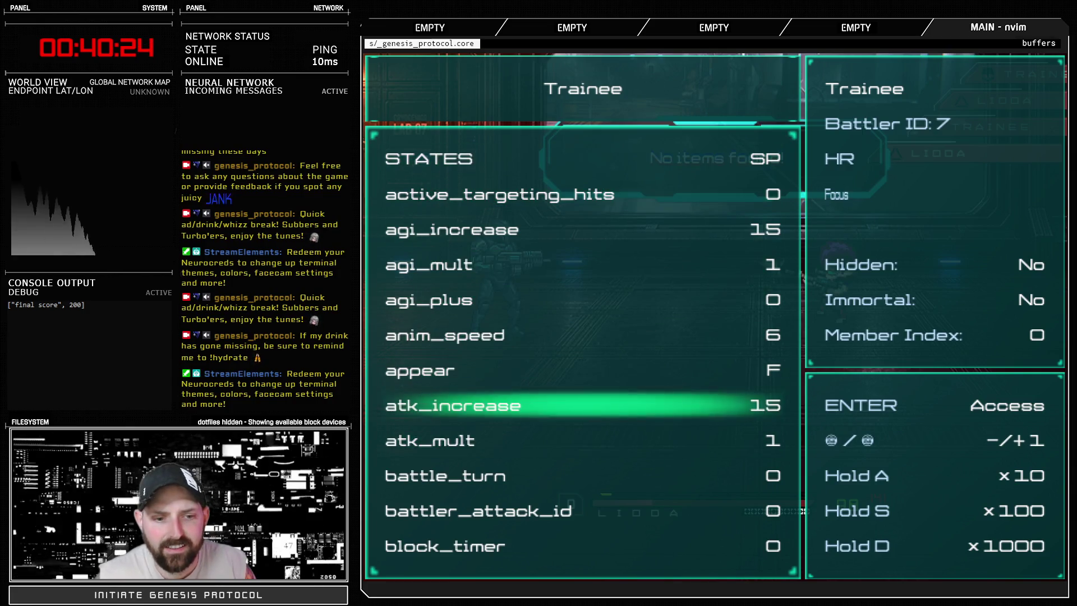
{"action": "key", "text": "Down"}
{"action": "key", "text": "Down"}
{"action": "key", "text": "Down"}
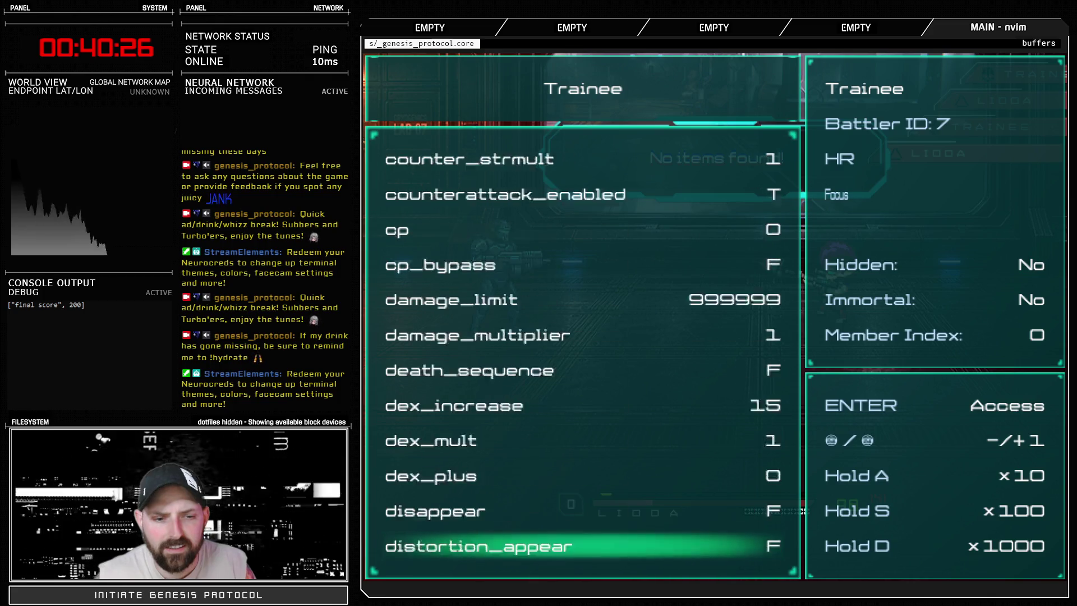
{"action": "key", "text": "Down"}
{"action": "key", "text": "Down"}
{"action": "key", "text": "Up"}
{"action": "key", "text": "Up"}
{"action": "key", "text": "Up"}
{"action": "key", "text": "Down"}
{"action": "key", "text": "Down"}
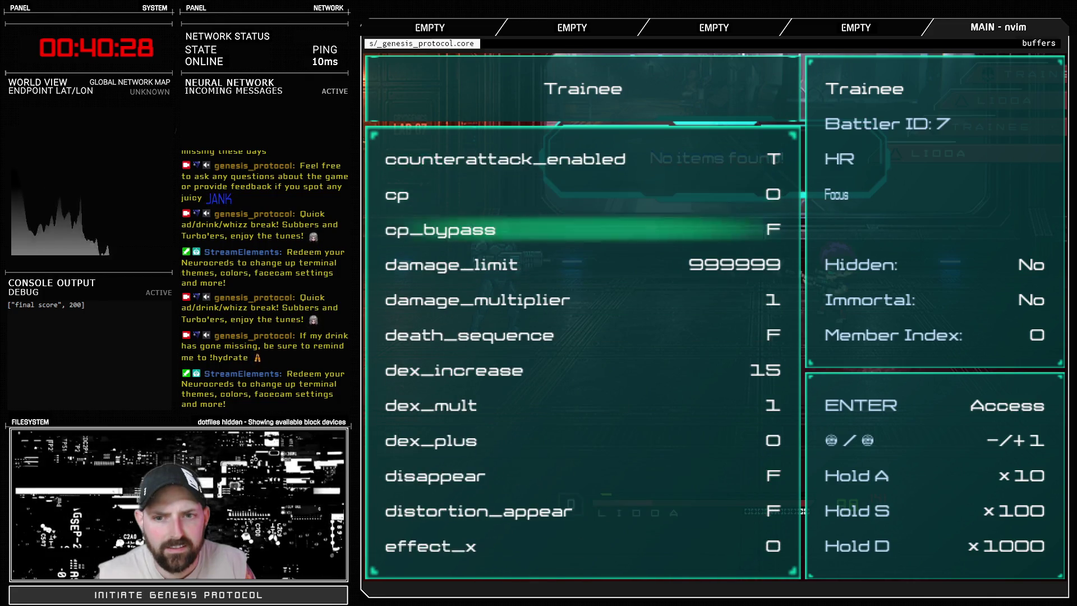
{"action": "key", "text": "Down"}
{"action": "key", "text": "Down"}
{"action": "key", "text": "Down"}
{"action": "key", "text": "Down"}
{"action": "key", "text": "Down"}
{"action": "key", "text": "Down"}
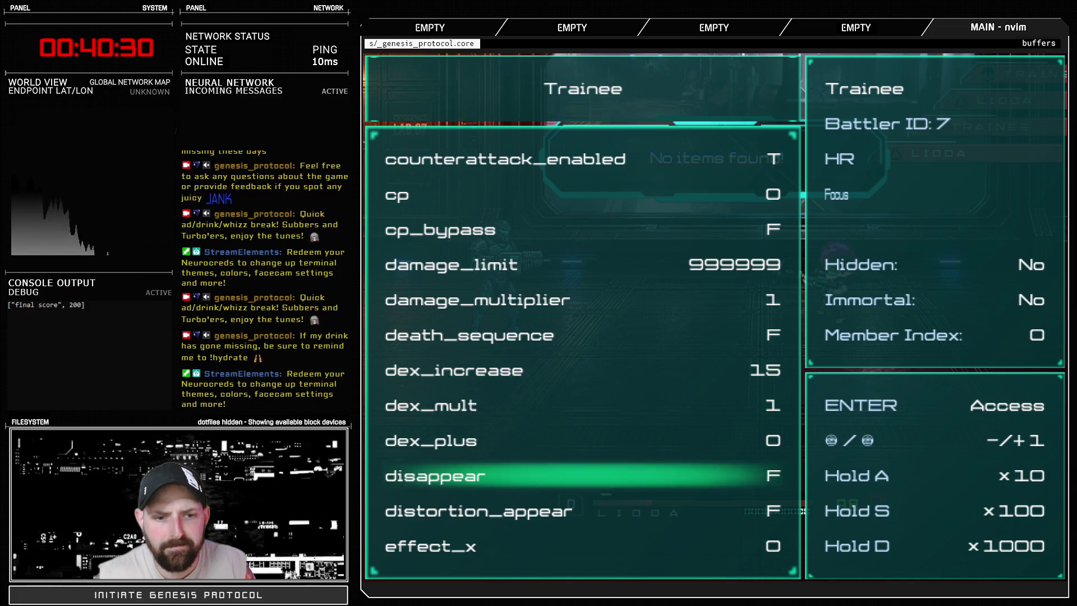
{"action": "key", "text": "Down"}
{"action": "key", "text": "Down"}
{"action": "key", "text": "Down"}
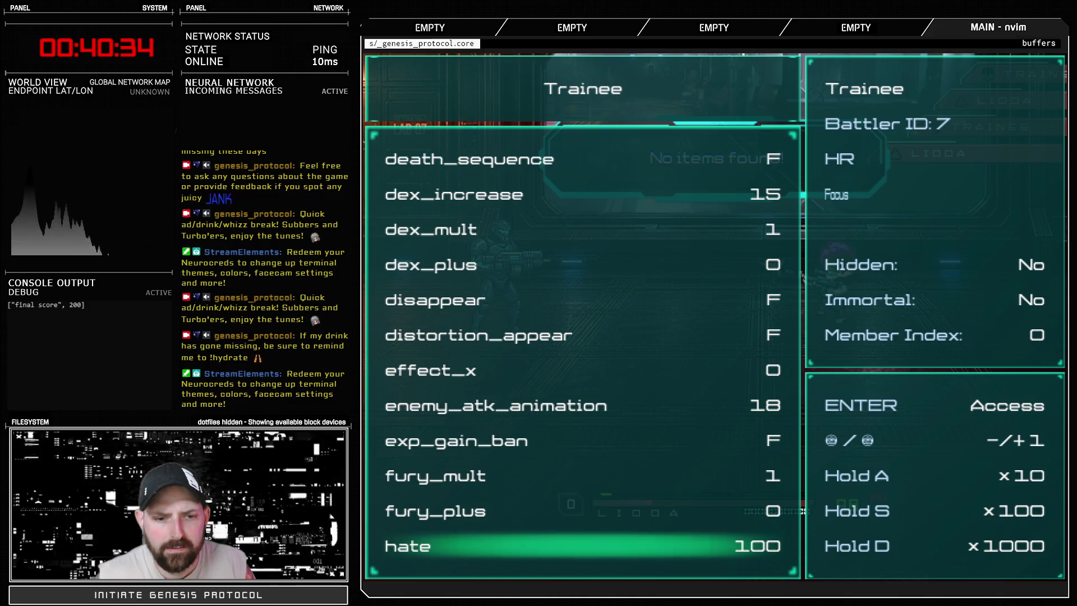
{"action": "key", "text": "Down"}
{"action": "key", "text": "Down"}
{"action": "key", "text": "Down"}
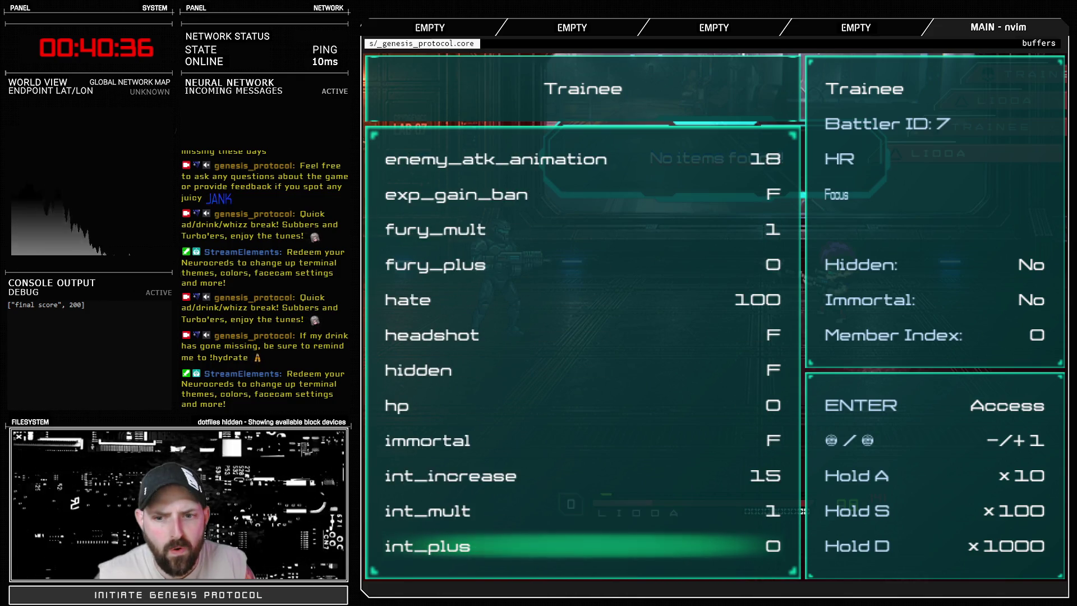
{"action": "key", "text": "Down"}
{"action": "key", "text": "Down"}
{"action": "key", "text": "Down"}
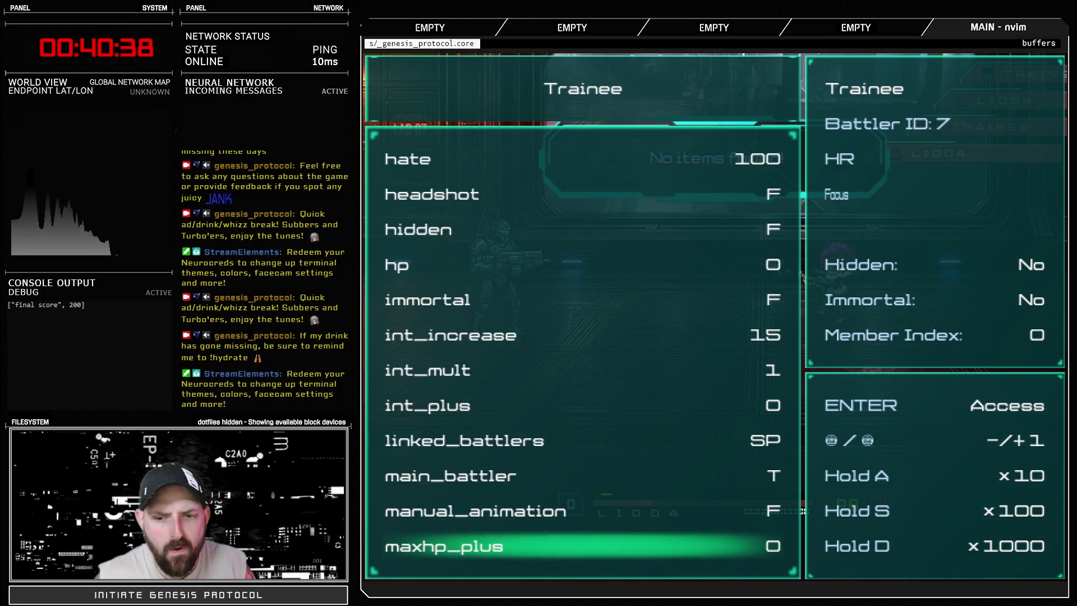
{"action": "key", "text": "Down"}
{"action": "key", "text": "Down"}
{"action": "key", "text": "Down"}
{"action": "key", "text": "Down"}
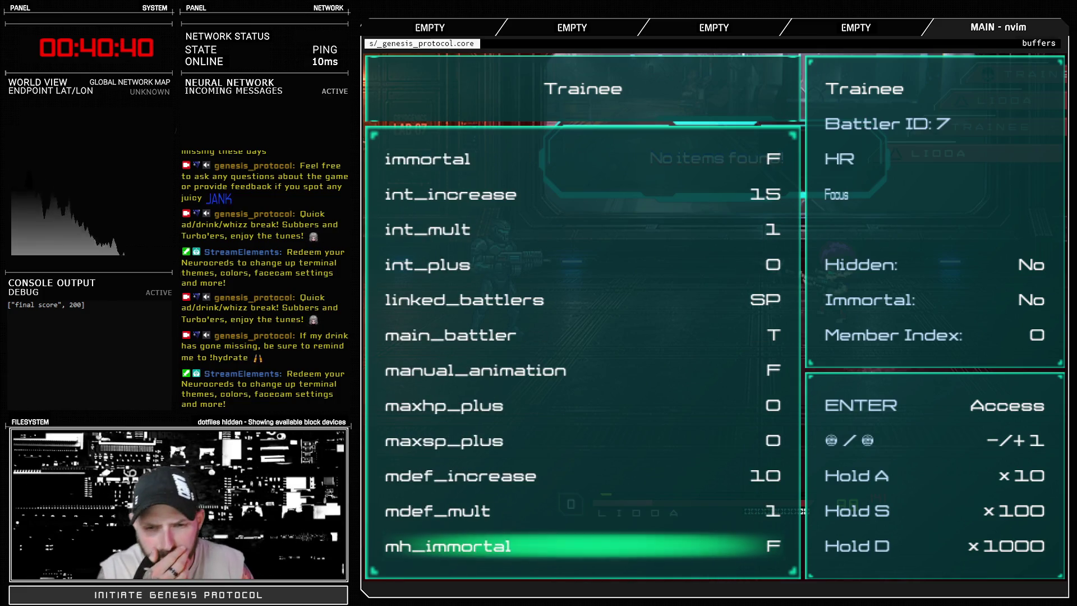
{"action": "key", "text": "Down"}
{"action": "key", "text": "Down"}
{"action": "key", "text": "Down"}
{"action": "key", "text": "Down"}
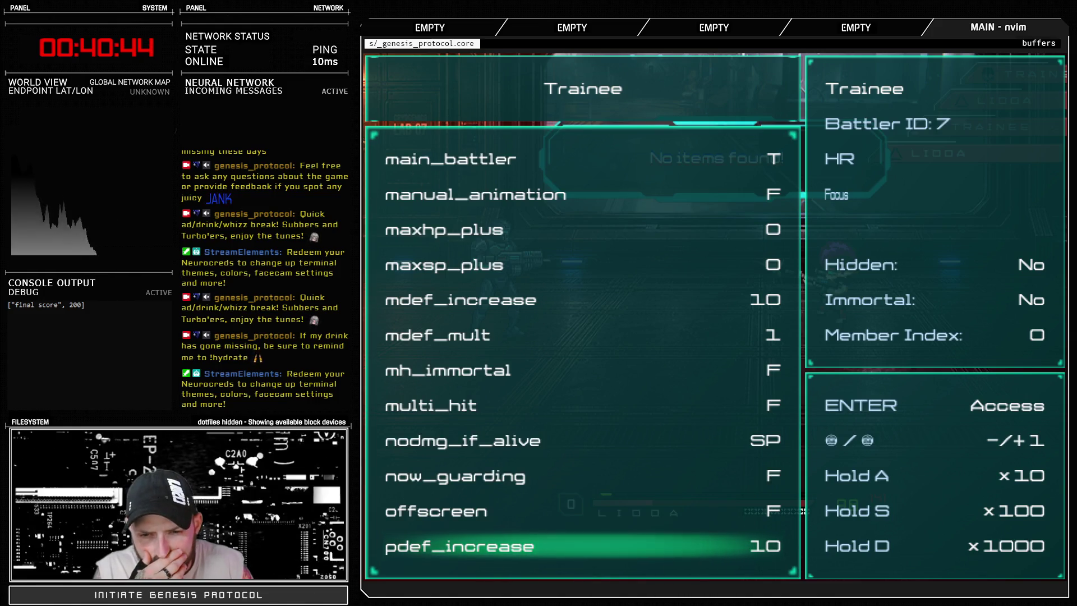
{"action": "key", "text": "Up"}
{"action": "key", "text": "Up"}
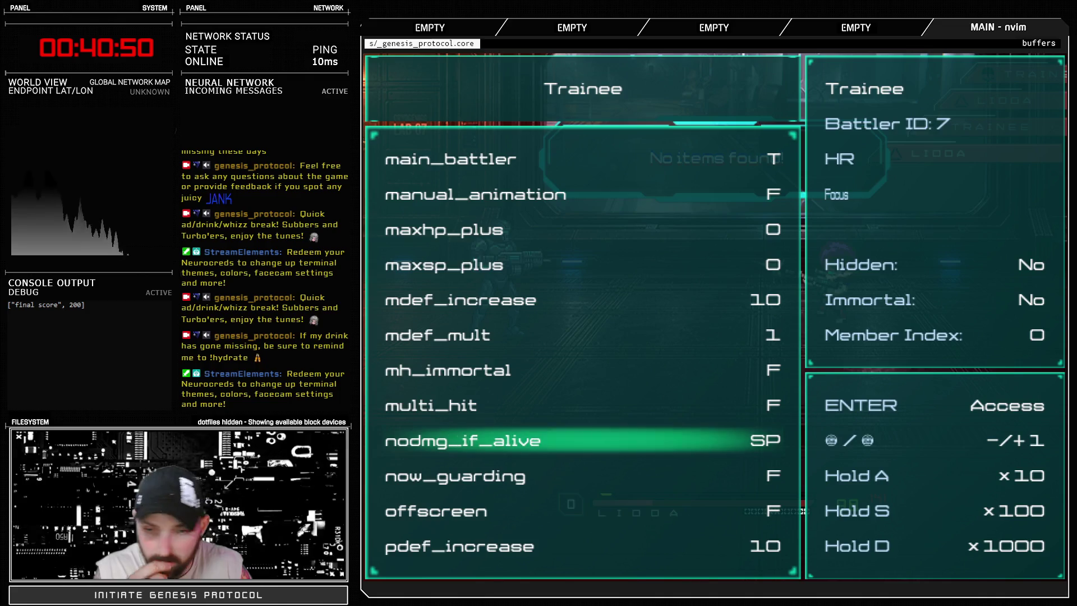
Step: Set the Trainee's slip_state_update_ban from T to F and leave the debug menu
{"action": "key", "text": "Down"}
{"action": "key", "text": "Down"}
{"action": "key", "text": "Down"}
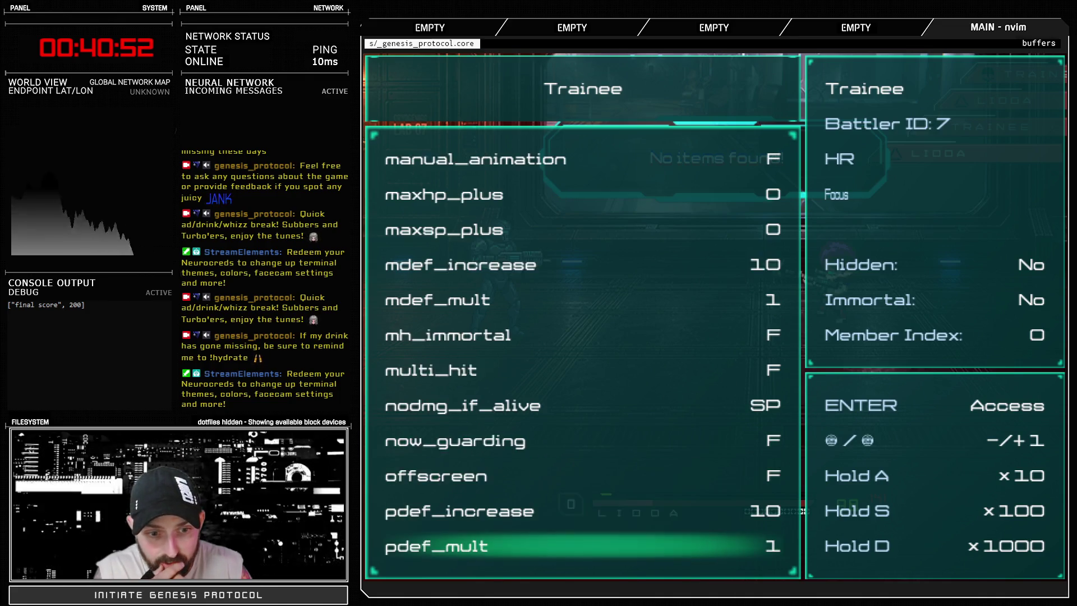
{"action": "key", "text": "Up"}
{"action": "key", "text": "Up"}
{"action": "key", "text": "Down"}
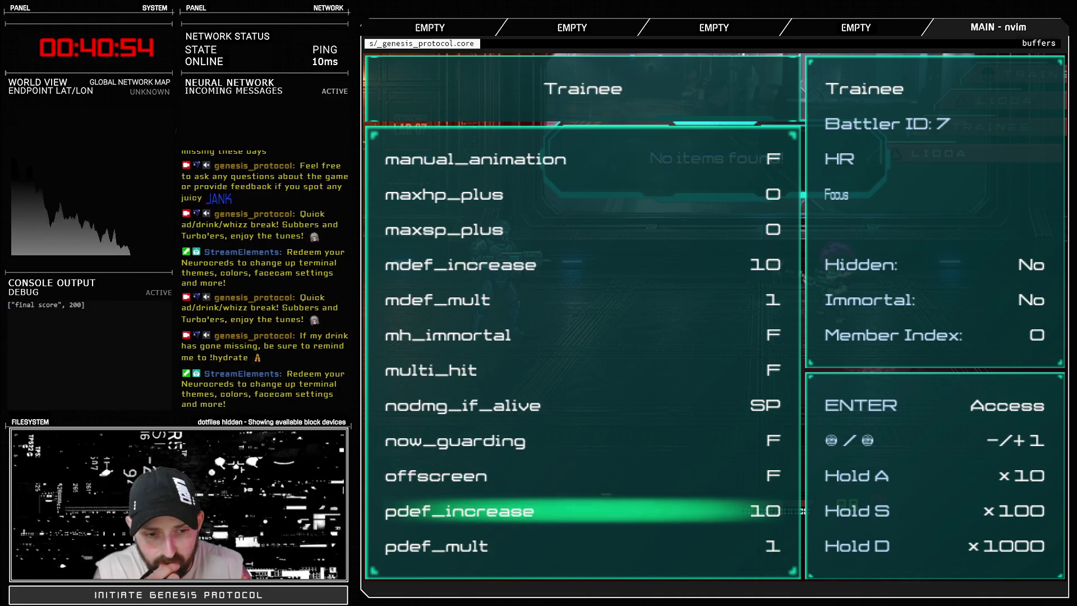
{"action": "key", "text": "Down"}
{"action": "key", "text": "Down"}
{"action": "key", "text": "Down"}
{"action": "key", "text": "Down"}
{"action": "key", "text": "Down"}
{"action": "key", "text": "Down"}
{"action": "key", "text": "Down"}
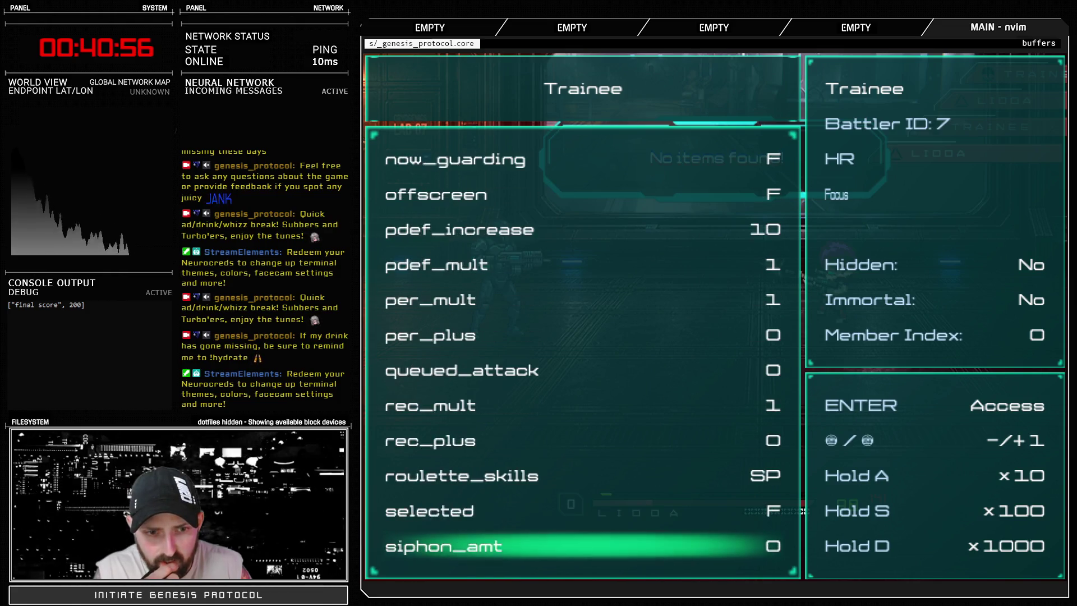
{"action": "key", "text": "Up"}
{"action": "key", "text": "Up"}
{"action": "key", "text": "Up"}
{"action": "key", "text": "Down"}
{"action": "key", "text": "Down"}
{"action": "key", "text": "Down"}
{"action": "key", "text": "Up"}
{"action": "key", "text": "Up"}
{"action": "key", "text": "Up"}
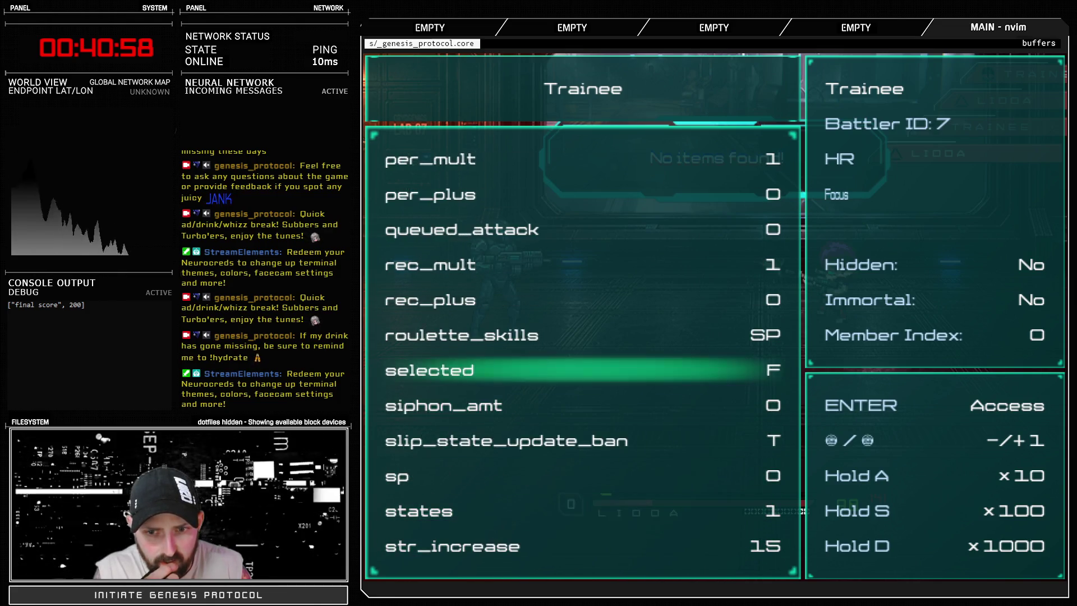
{"action": "key", "text": "Down"}
{"action": "key", "text": "Down"}
{"action": "key", "text": "Down"}
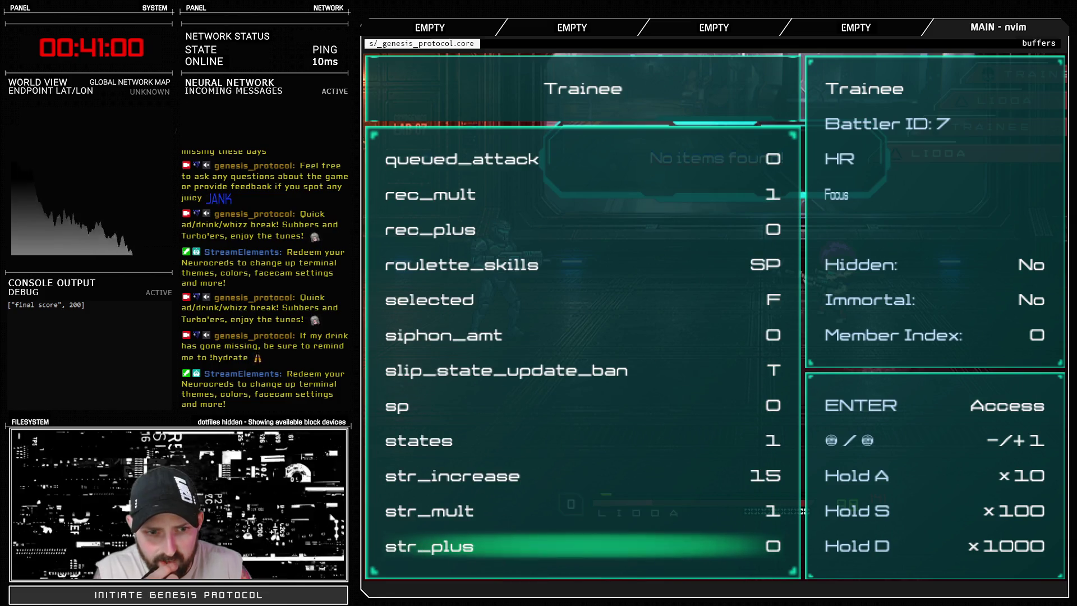
{"action": "key", "text": "Up"}
{"action": "key", "text": "Up"}
{"action": "key", "text": "Up"}
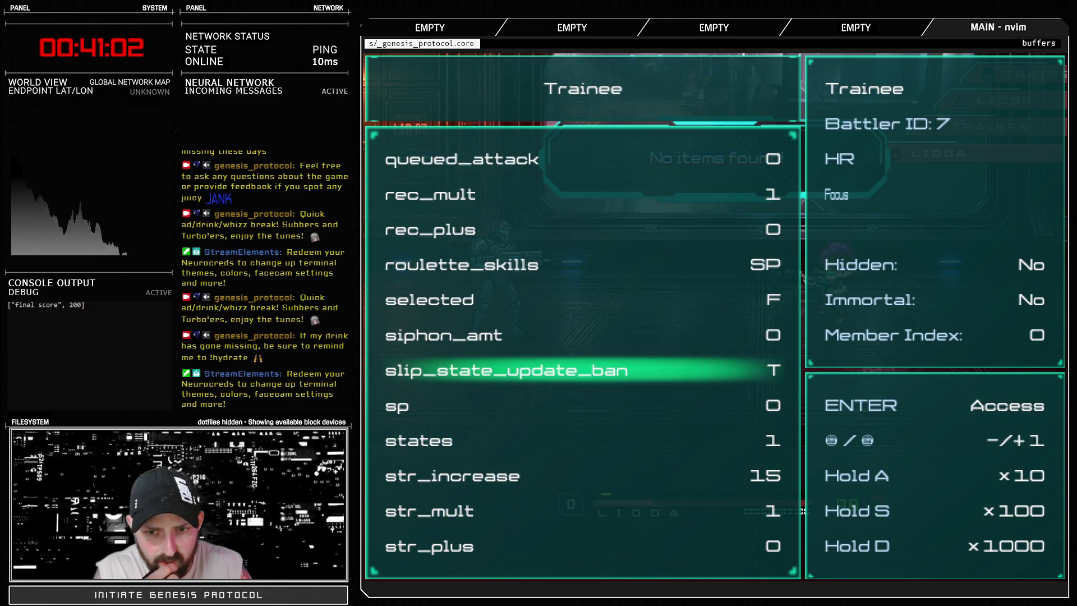
{"action": "key", "text": "Left"}
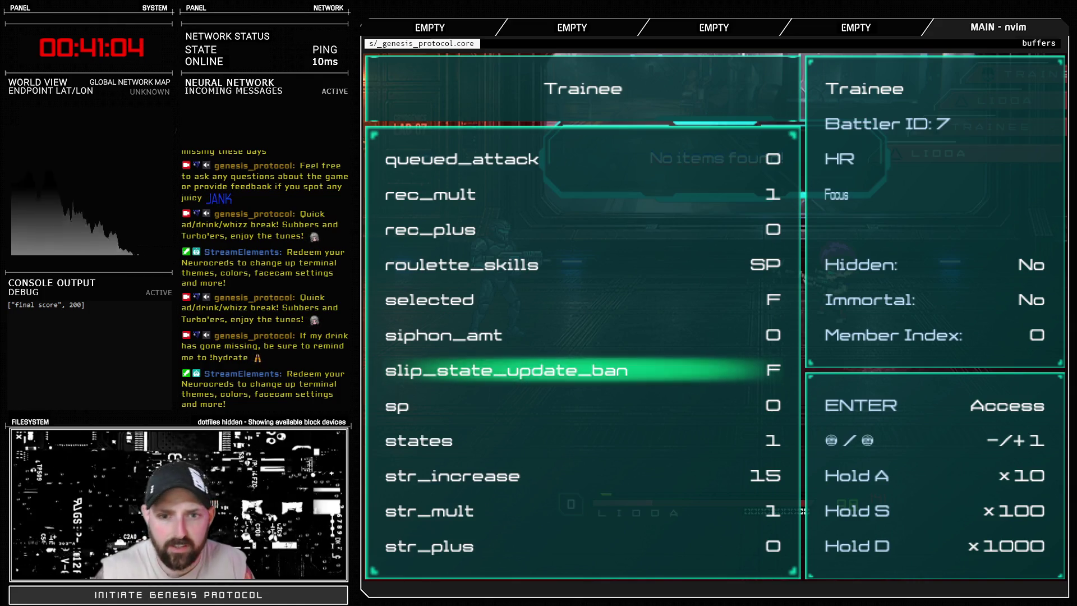
{"action": "key", "text": "Escape"}
{"action": "key", "text": "Escape"}
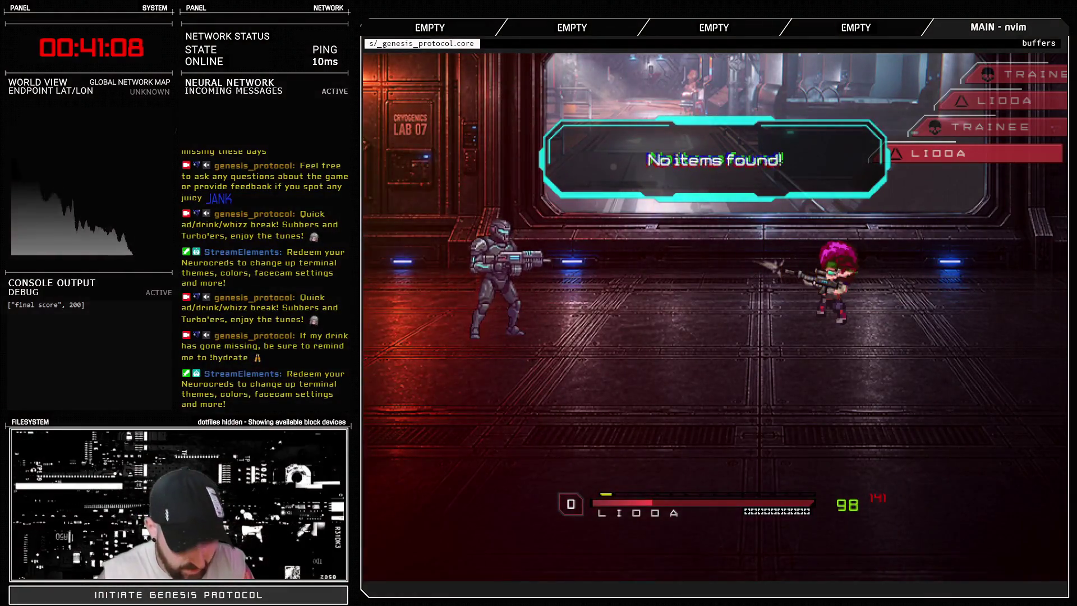
Step: Reopen the Trainee's battle variables via F9 and scroll up the list to agi_increase
{"action": "key", "text": "F9"}
{"action": "key", "text": "Down"}
{"action": "key", "text": "Down"}
{"action": "key", "text": "Down"}
{"action": "key", "text": "Down"}
{"action": "key", "text": "Return"}
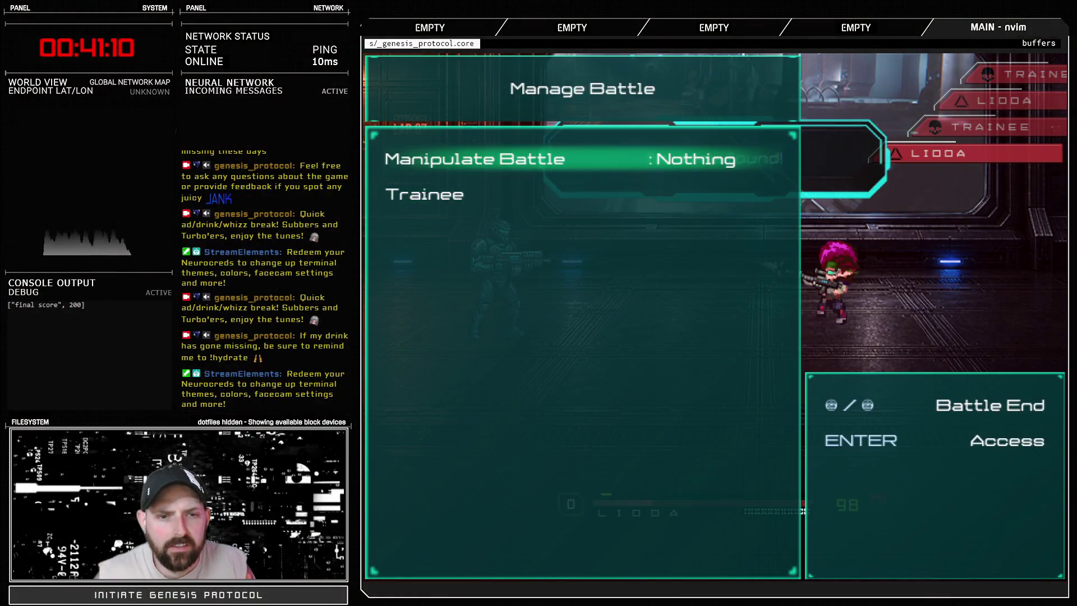
{"action": "key", "text": "Down"}
{"action": "key", "text": "Return"}
{"action": "key", "text": "Up"}
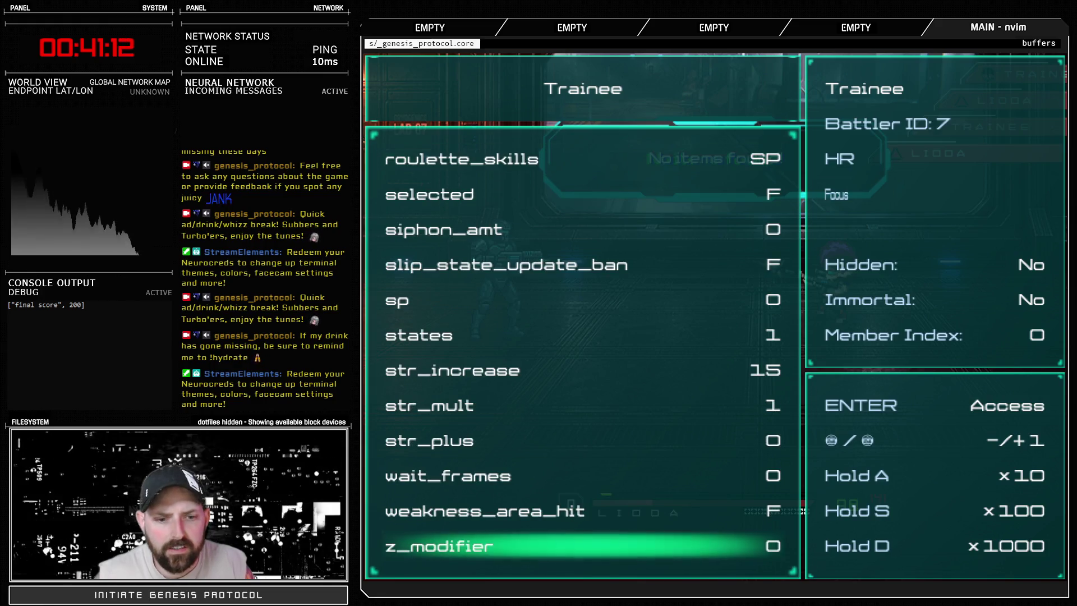
{"action": "key", "text": "Up"}
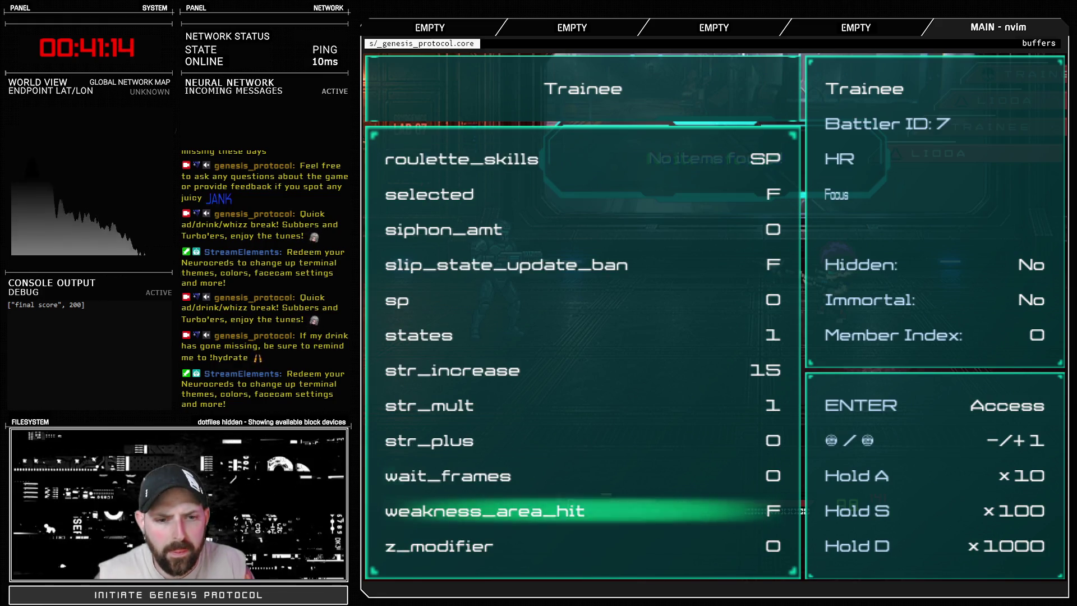
{"action": "key", "text": "Up"}
{"action": "key", "text": "Up"}
{"action": "key", "text": "Up"}
{"action": "key", "text": "Up"}
{"action": "key", "text": "Up"}
{"action": "key", "text": "Up"}
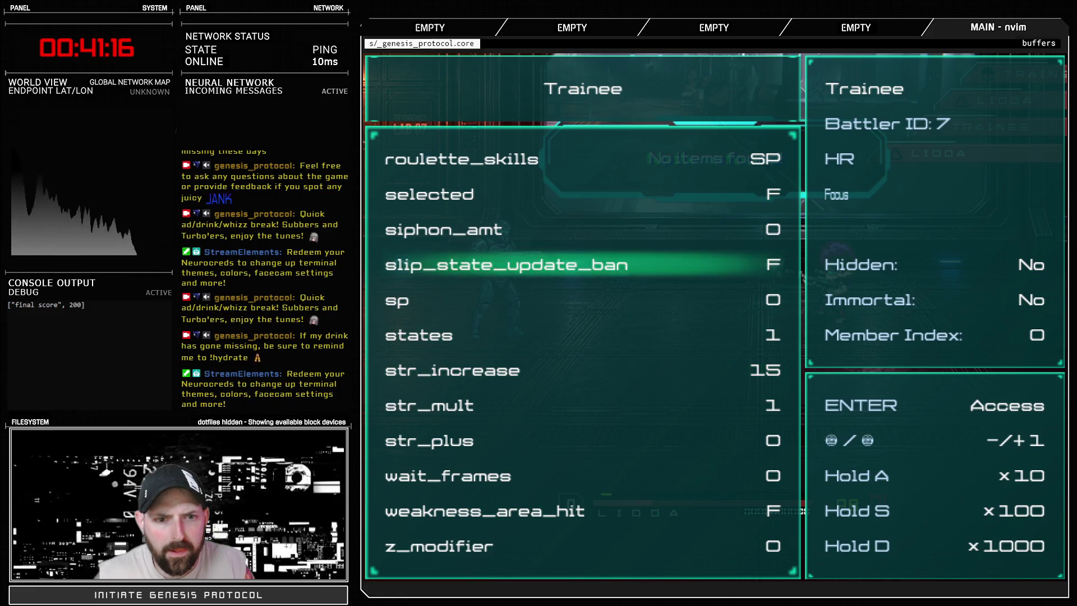
{"action": "key", "text": "Up"}
{"action": "key", "text": "Up"}
{"action": "key", "text": "Up"}
{"action": "key", "text": "Up"}
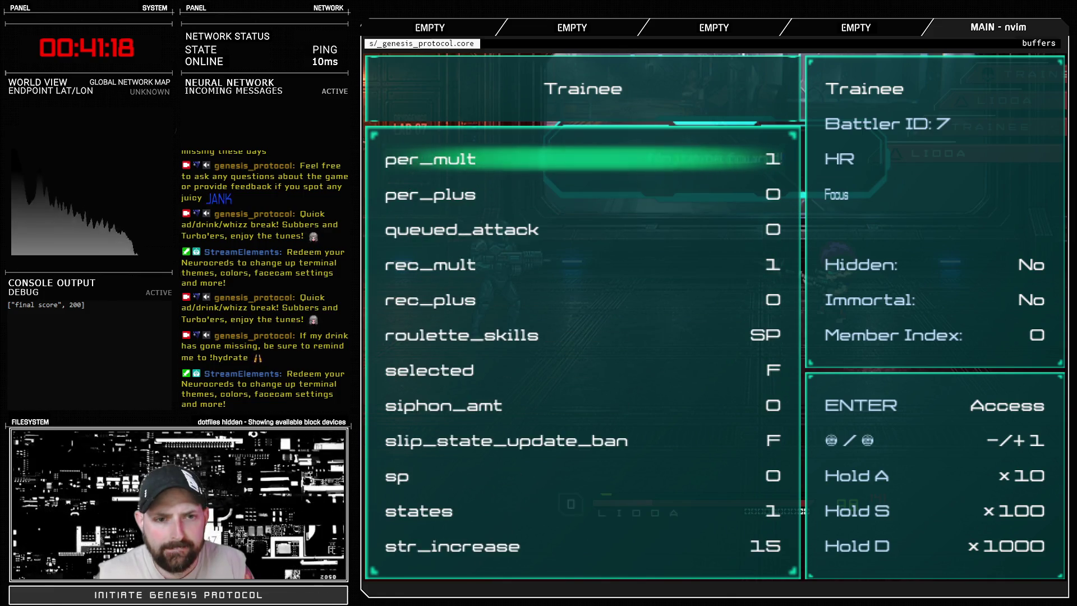
{"action": "key", "text": "Up"}
{"action": "key", "text": "Up"}
{"action": "key", "text": "Up"}
{"action": "key", "text": "Up"}
{"action": "key", "text": "Up"}
{"action": "key", "text": "Up"}
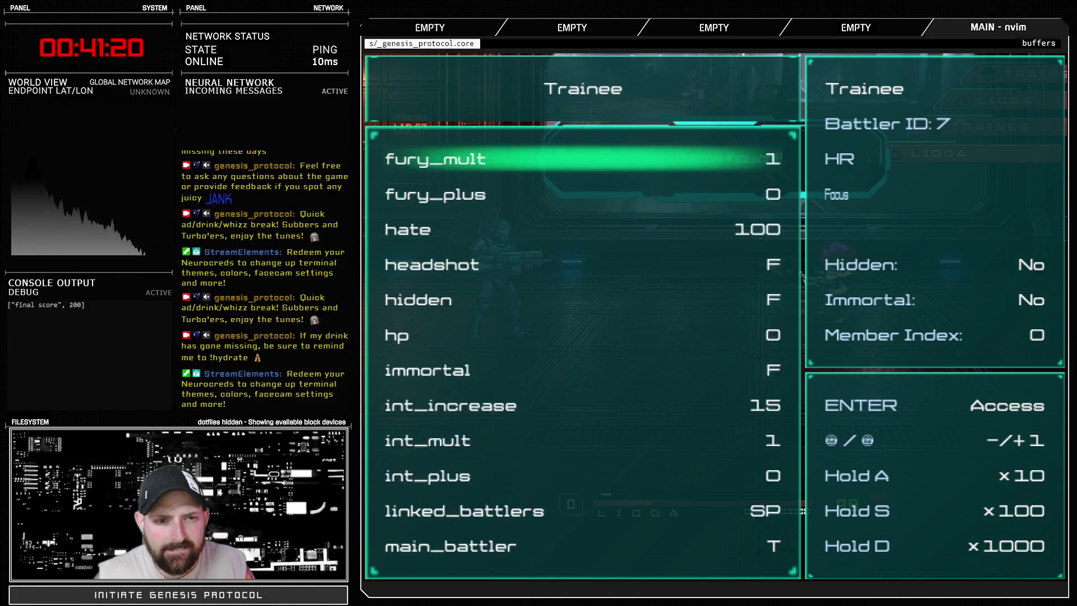
{"action": "key", "text": "Up"}
{"action": "key", "text": "Up"}
{"action": "key", "text": "Up"}
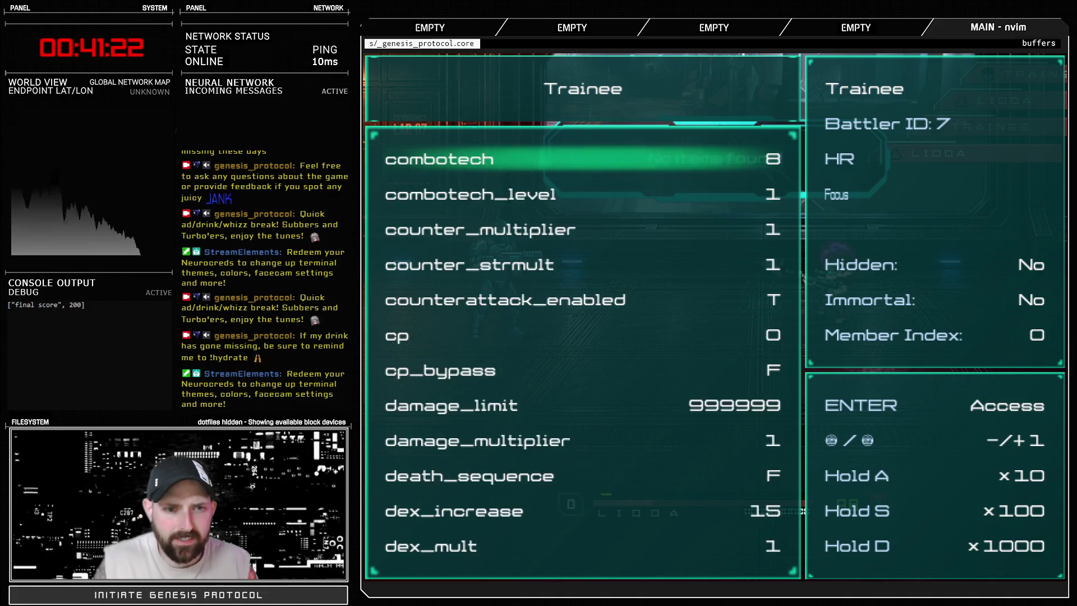
{"action": "key", "text": "Down"}
{"action": "key", "text": "Down"}
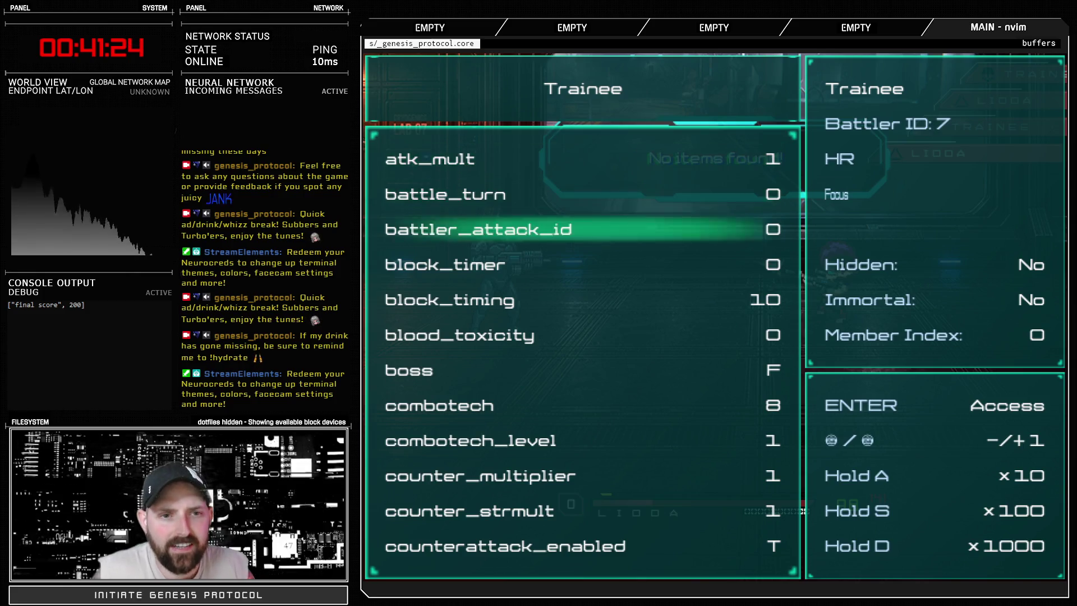
{"action": "key", "text": "Down"}
{"action": "key", "text": "Page_Up"}
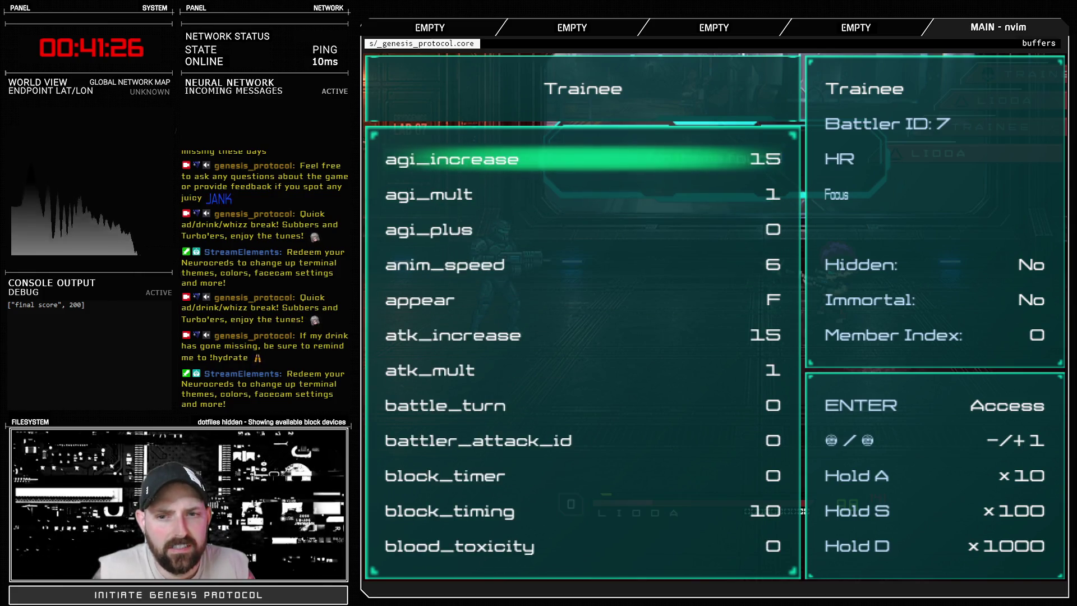
Step: Lower the Trainee's anim_speed from 6 to 4 and close the debug menu
{"action": "key", "text": "Down"}
{"action": "key", "text": "Down"}
{"action": "key", "text": "Down"}
{"action": "key", "text": "Left"}
{"action": "key", "text": "Left"}
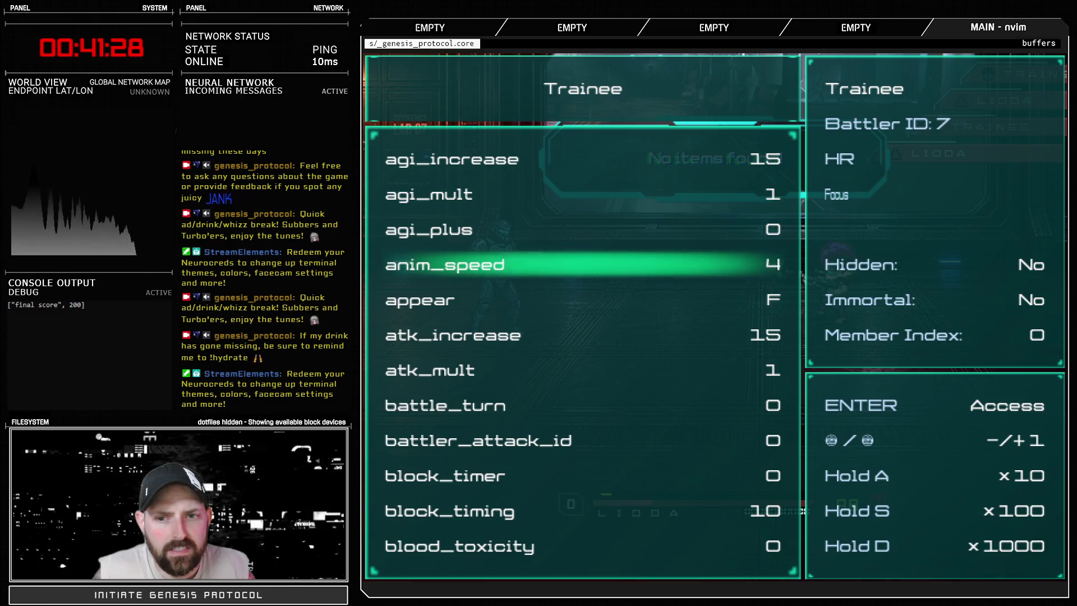
{"action": "key", "text": "Up"}
{"action": "key", "text": "Up"}
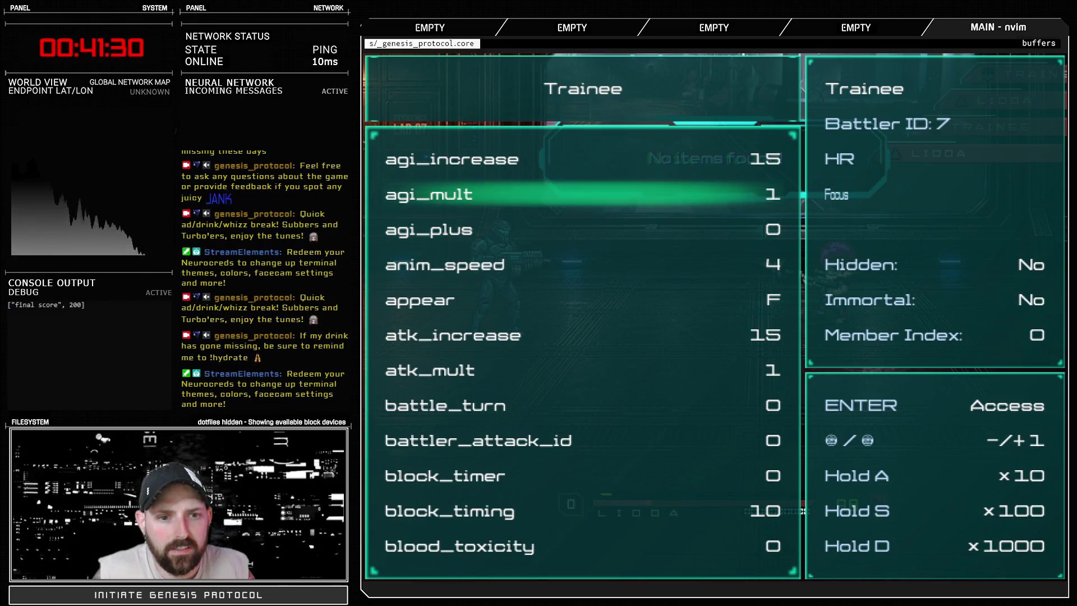
{"action": "key", "text": "Up"}
{"action": "key", "text": "Up"}
{"action": "key", "text": "Up"}
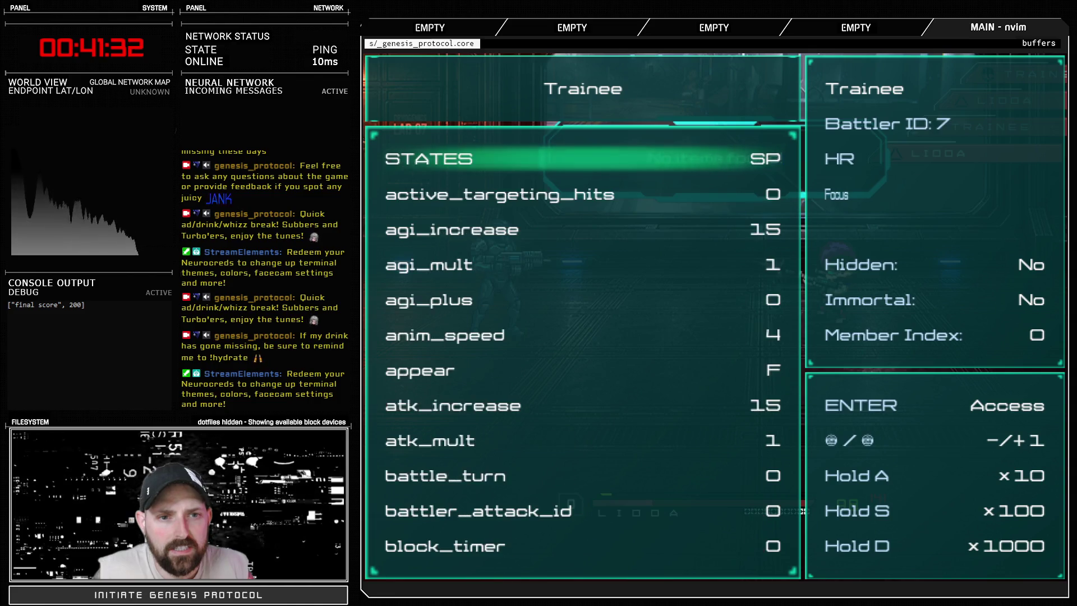
{"action": "key", "text": "Escape"}
{"action": "key", "text": "Escape"}
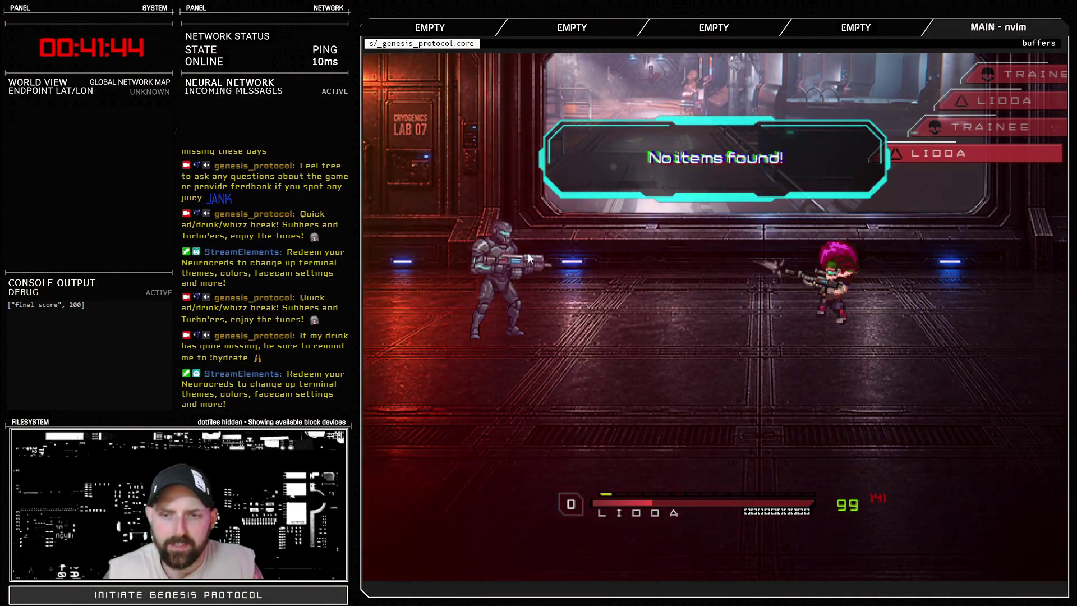
Step: Close the battle test and the Database, then switch to the nvim priorities notes
{"action": "key", "text": "alt+F4"}
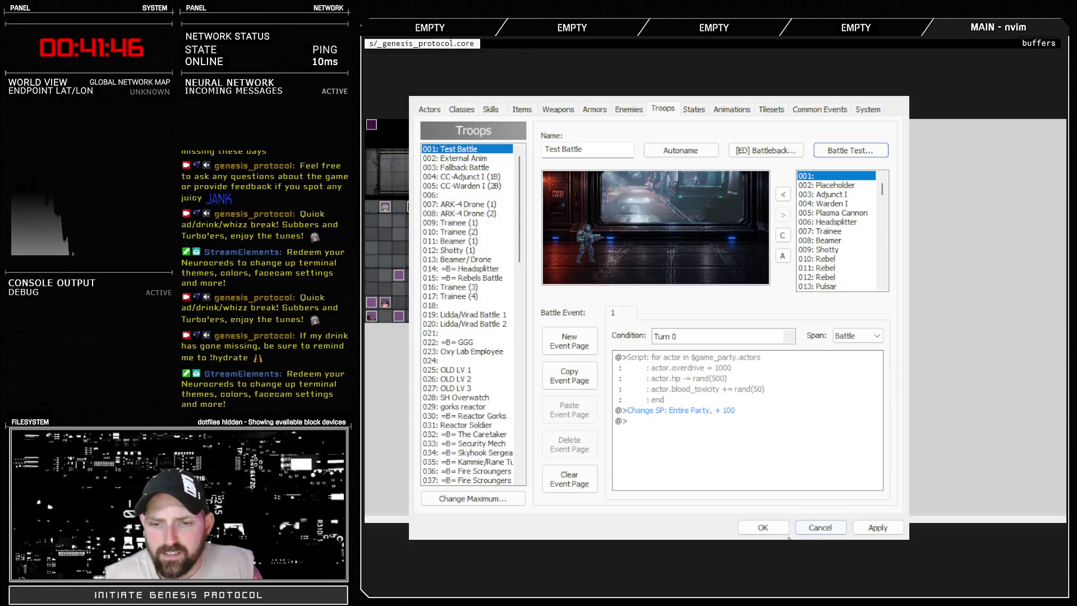
{"action": "left_click", "coordinate": [762, 527]}
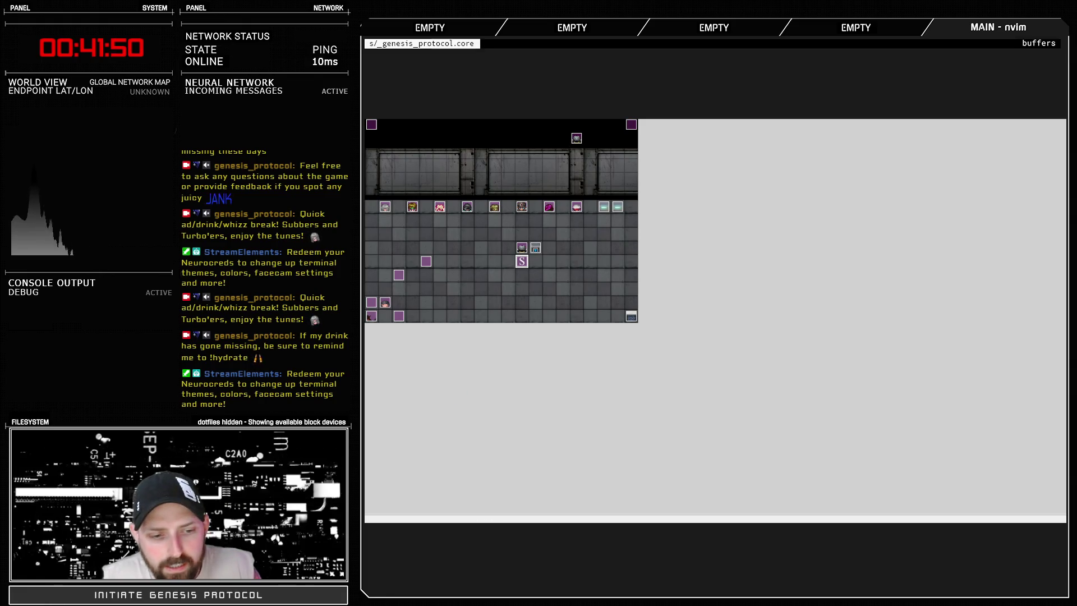
{"action": "key", "text": "alt+Tab"}
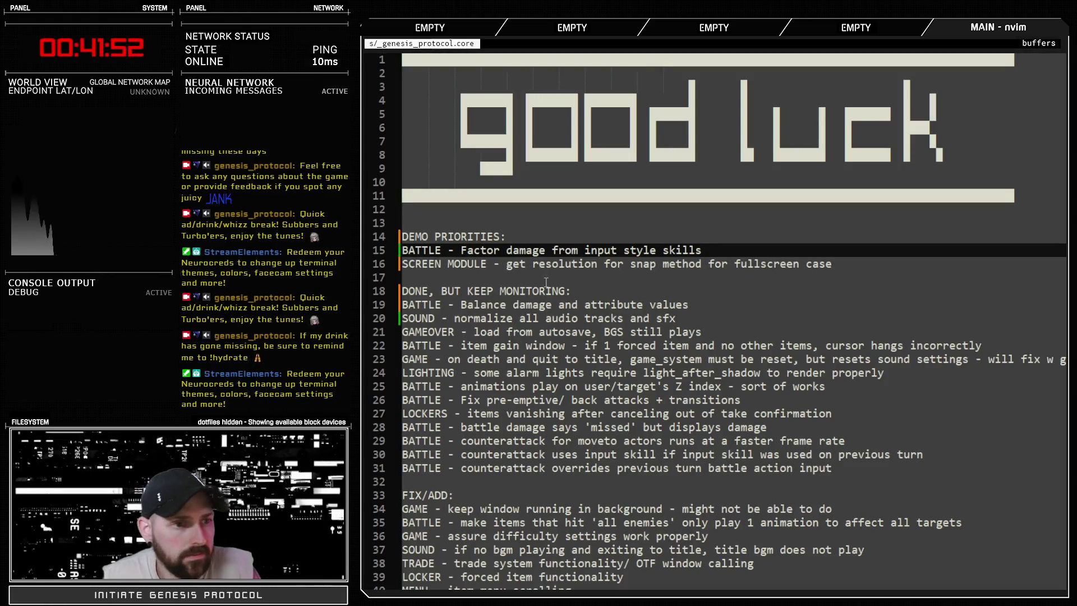
Step: Add line 16: 'BATTLE - enemy not in death state but battle ends/ enemy still visible'
{"action": "left_click_drag", "start_coordinate": [699, 249], "coordinate": [455, 250]}
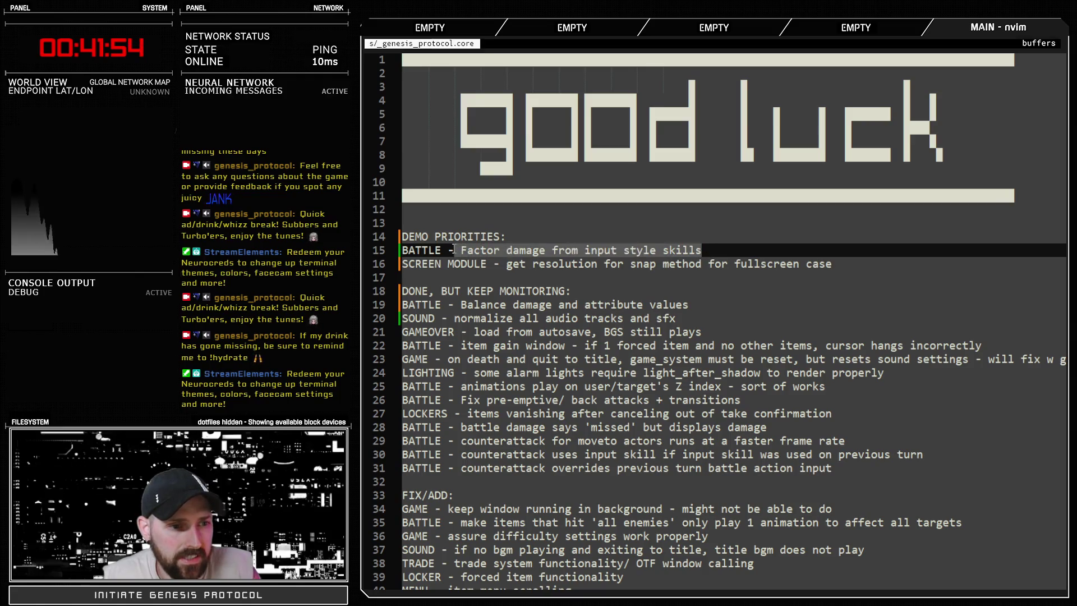
{"action": "left_click", "coordinate": [717, 250]}
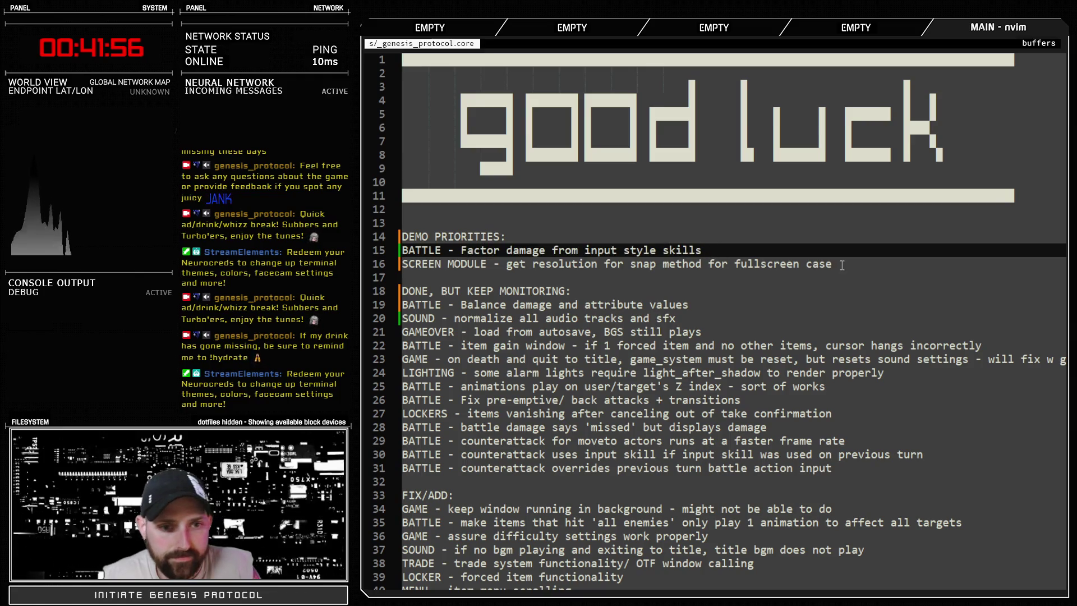
{"action": "key", "text": "Return"}
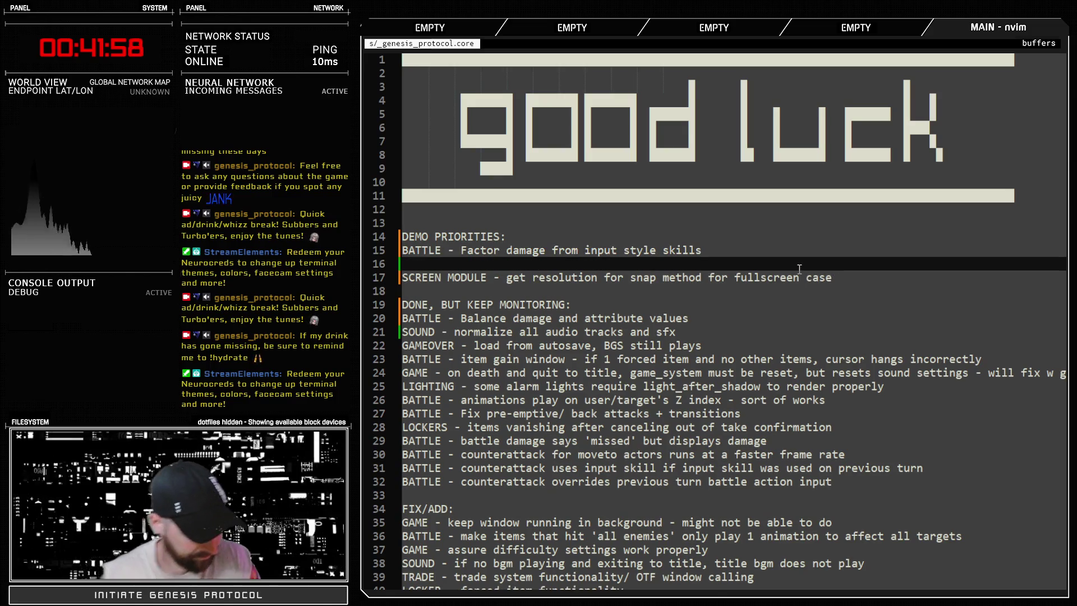
{"action": "type", "text": "BATTLE - ene"}
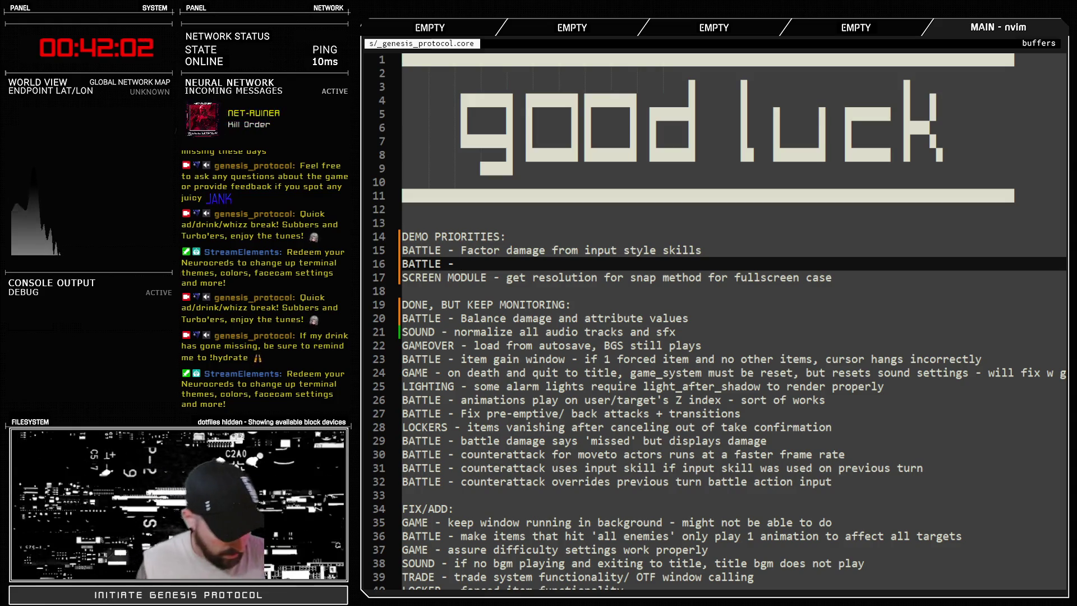
{"action": "type", "text": "my"}
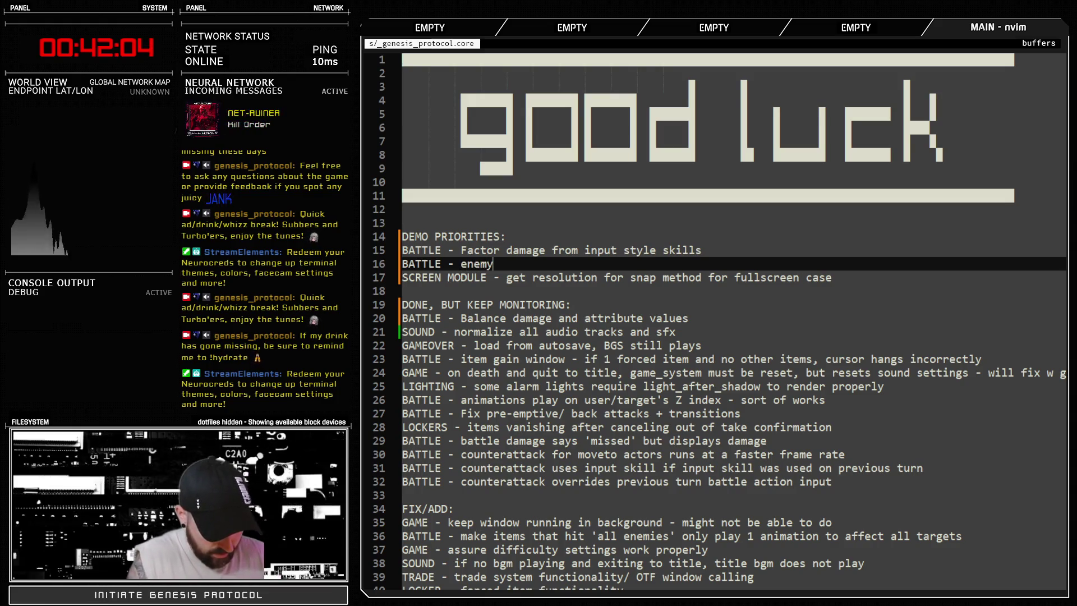
{"action": "type", "text": " death"}
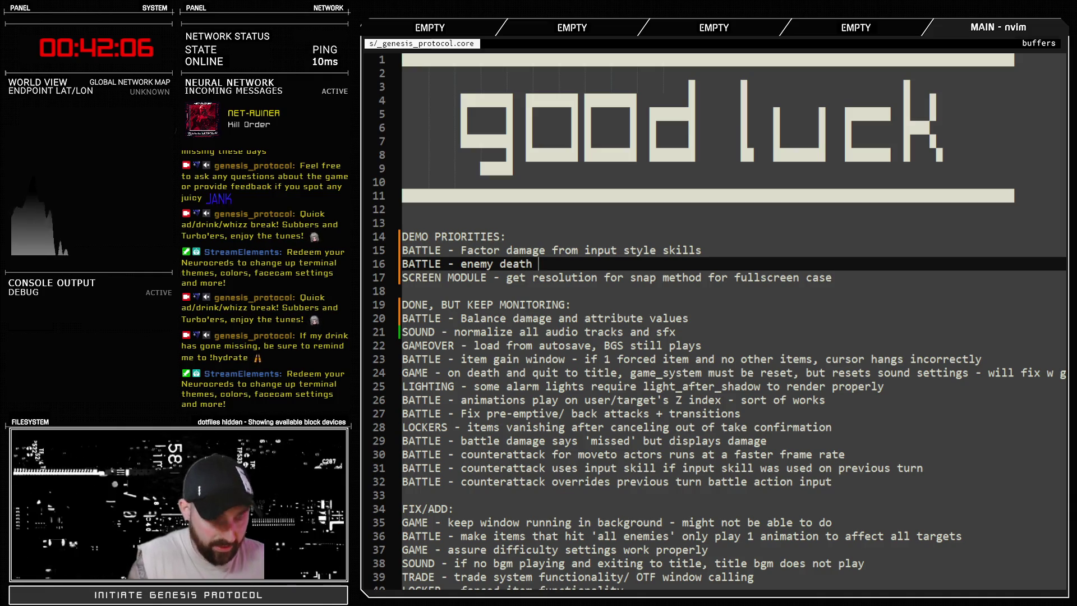
{"action": "key", "text": "BackSpace"}
{"action": "key", "text": "BackSpace"}
{"action": "key", "text": "BackSpace"}
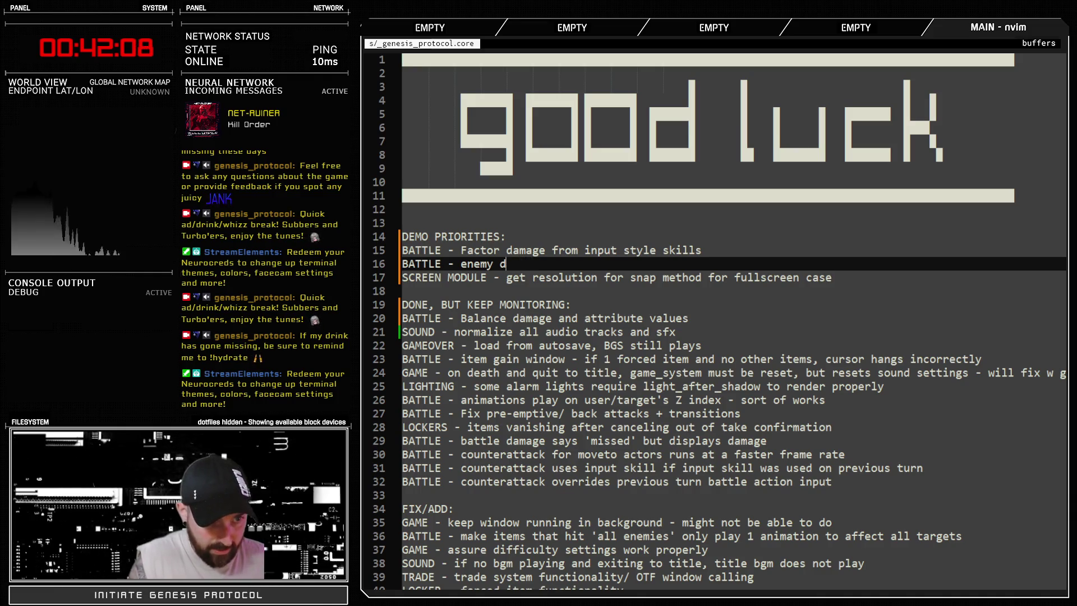
{"action": "type", "text": "not "}
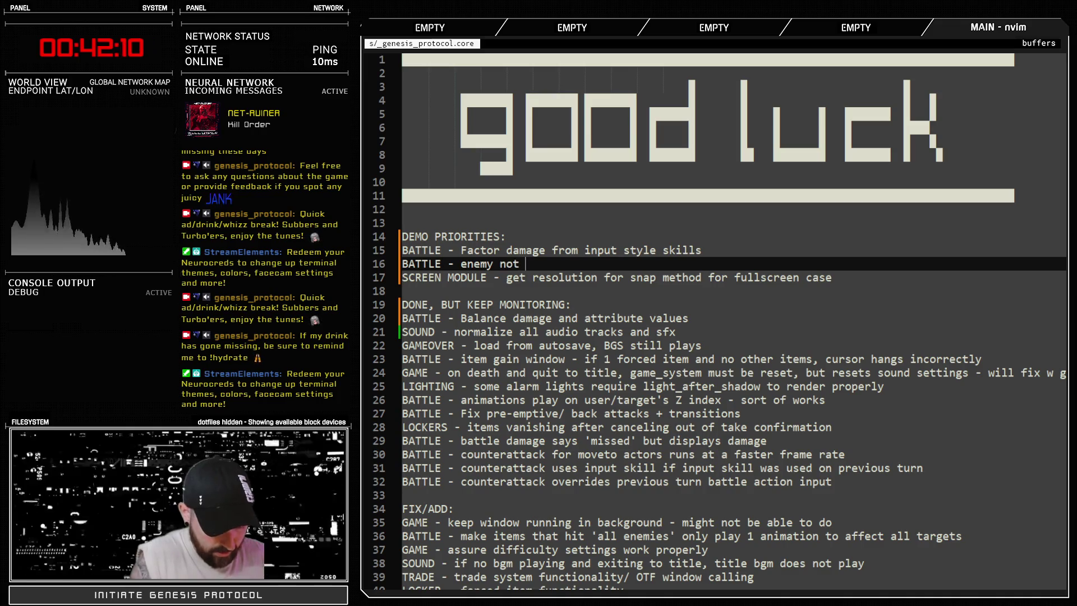
{"action": "type", "text": "in death state bu"}
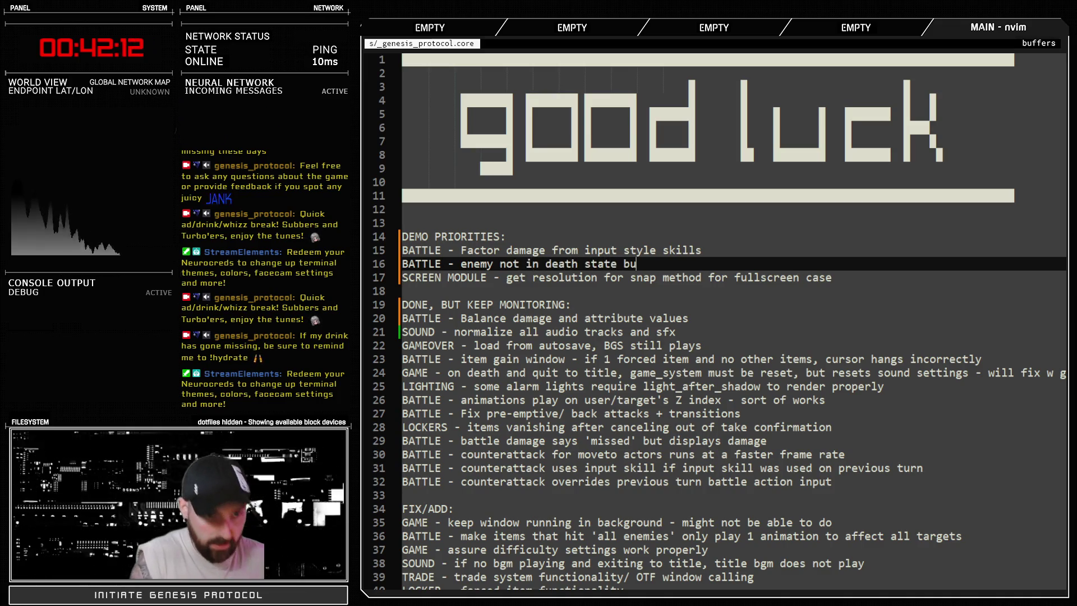
{"action": "type", "text": "t battle ends"}
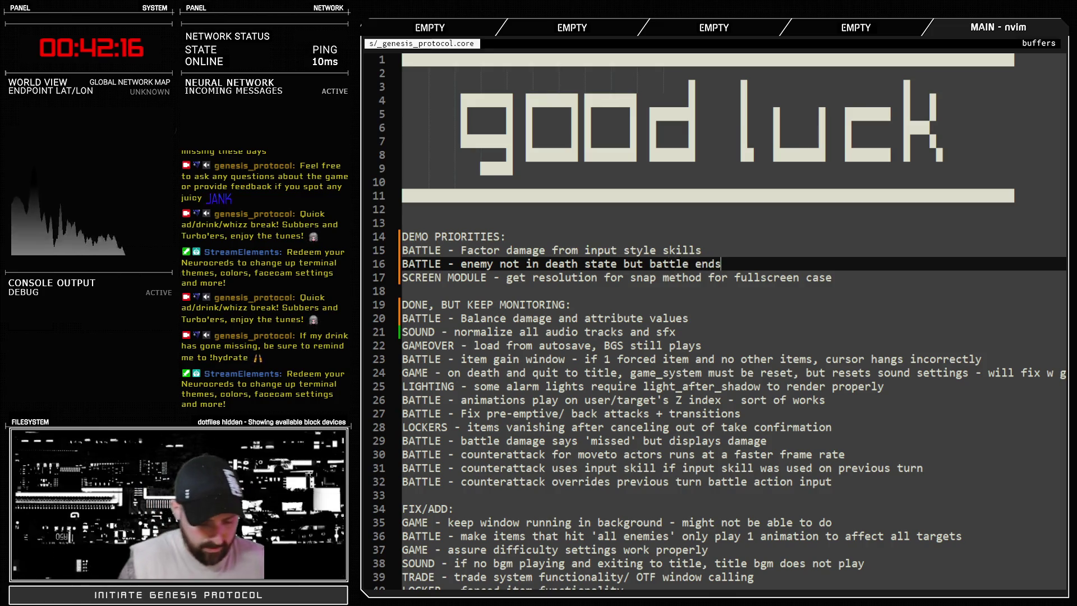
{"action": "type", "text": "/ enemy still visible"}
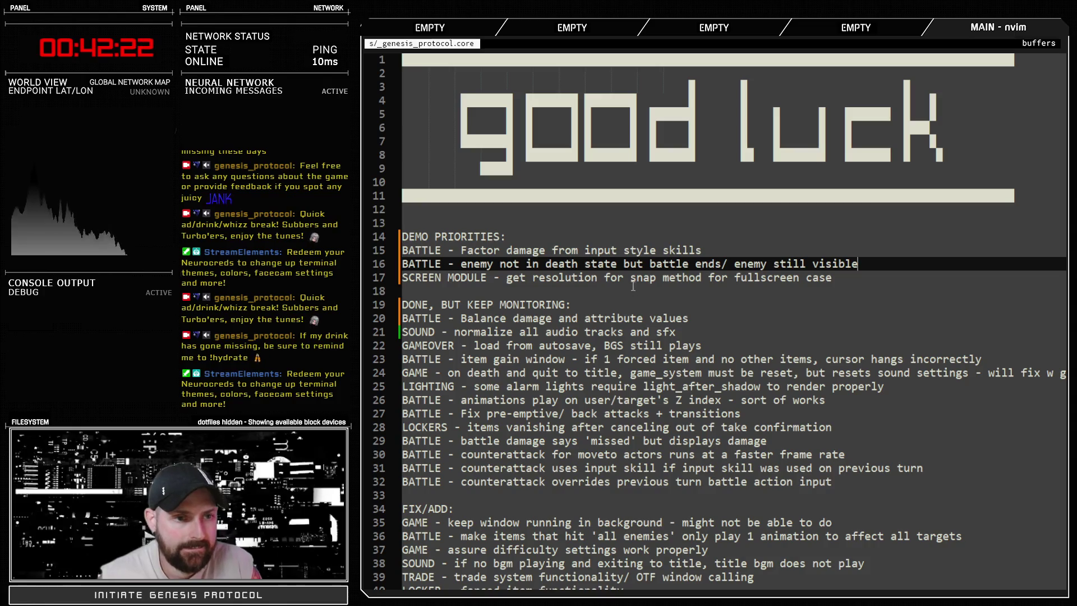
Step: Highlight the Factor damage, enemy death, and screen module priorities on lines 15–17 while reviewing them
{"action": "left_click", "coordinate": [577, 251]}
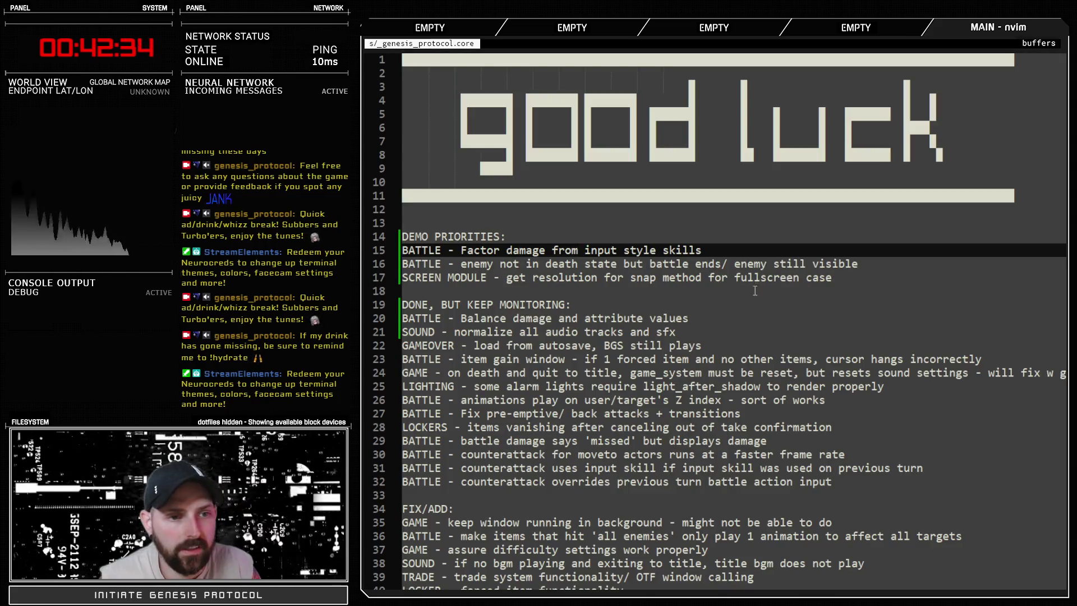
{"action": "left_click_drag", "start_coordinate": [859, 277], "coordinate": [422, 250]}
{"action": "left_click", "coordinate": [597, 277]}
{"action": "left_click_drag", "start_coordinate": [830, 277], "coordinate": [698, 283]}
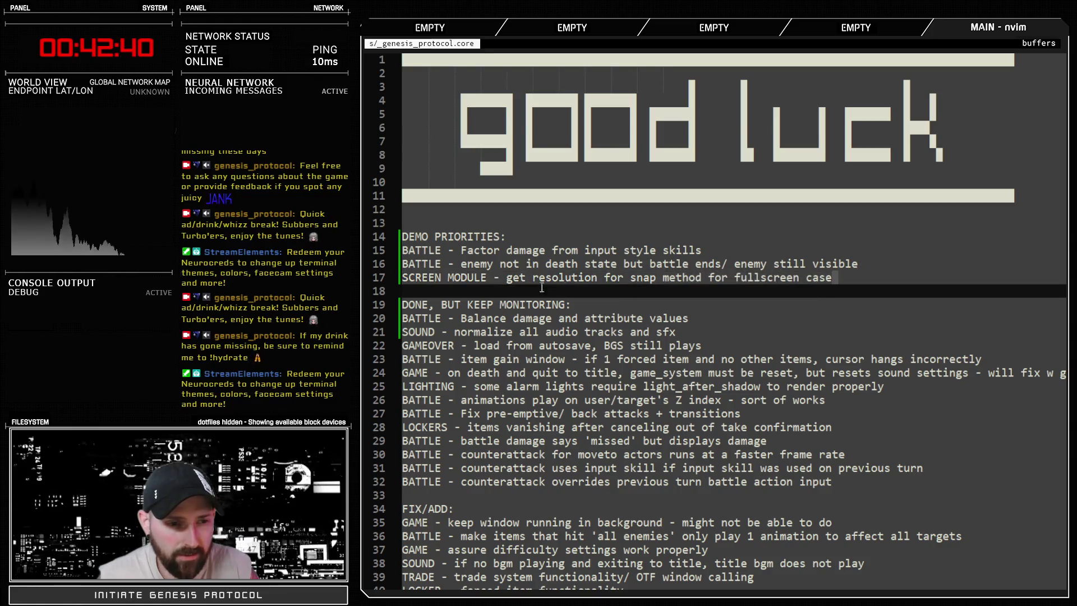
{"action": "mouse_move", "coordinate": [827, 277]}
{"action": "left_mouse_down"}
{"action": "mouse_move", "coordinate": [508, 277]}
{"action": "mouse_move", "coordinate": [861, 260]}
{"action": "left_mouse_up"}
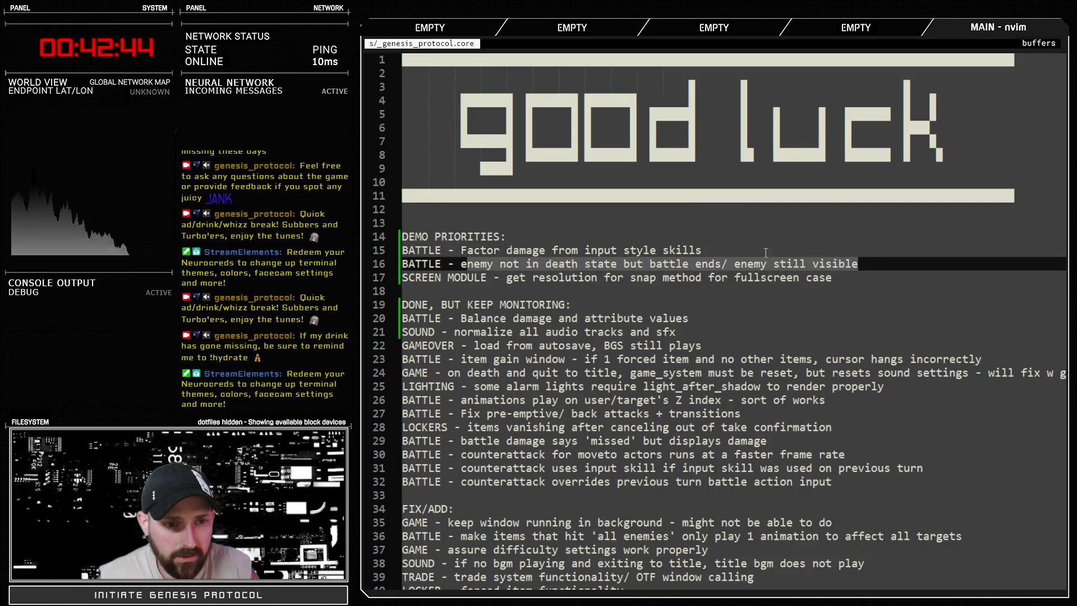
{"action": "left_click_drag", "start_coordinate": [730, 251], "coordinate": [464, 254]}
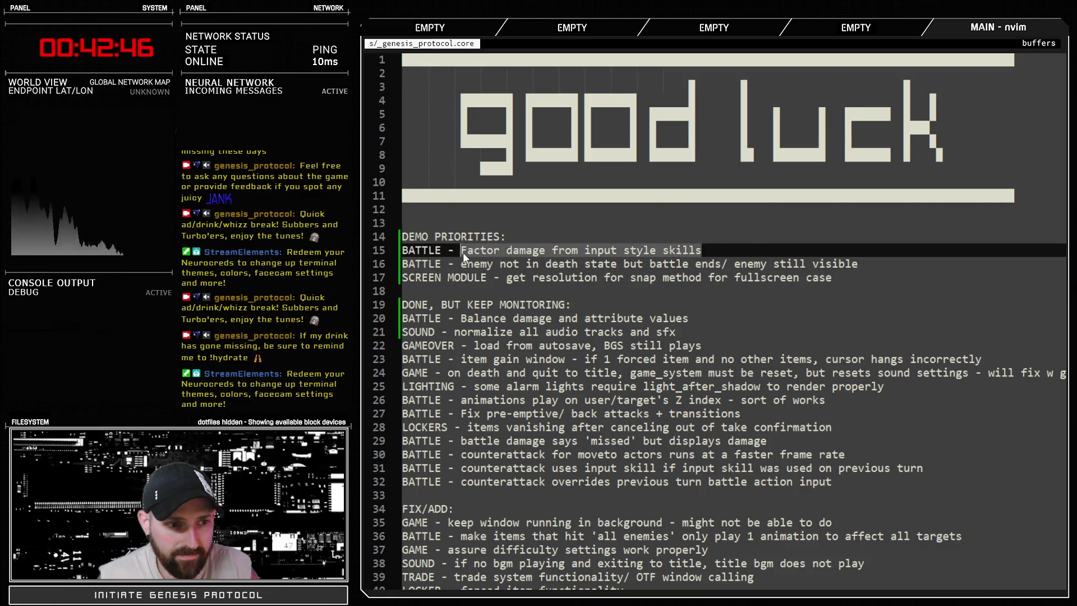
{"action": "left_click", "coordinate": [729, 266]}
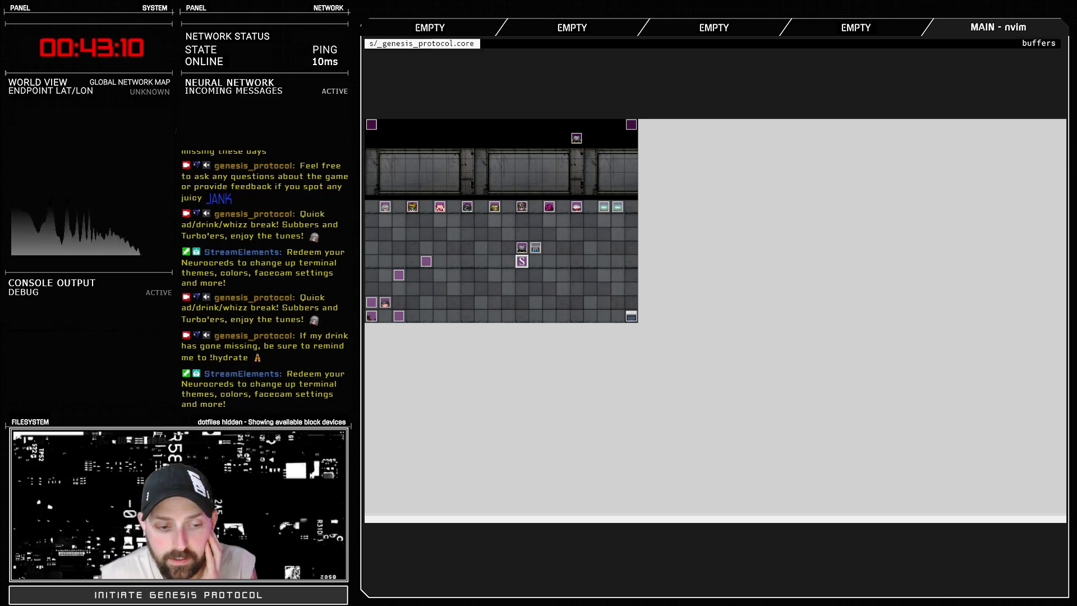
Step: Close the game's test window and return to the screen module line in the notes
{"action": "key", "text": "alt+F4"}
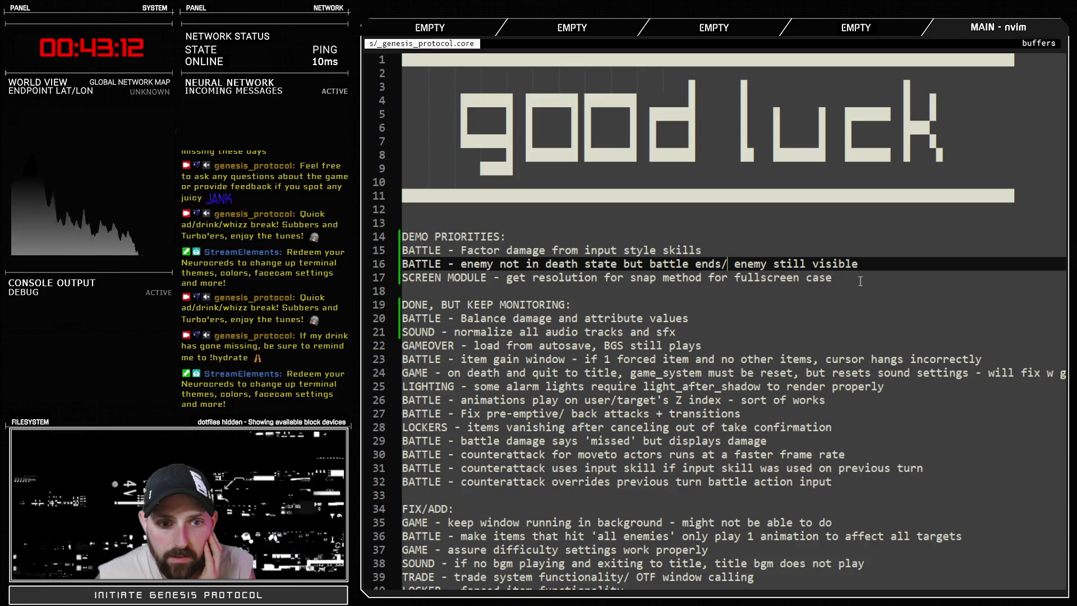
{"action": "left_click", "coordinate": [850, 276]}
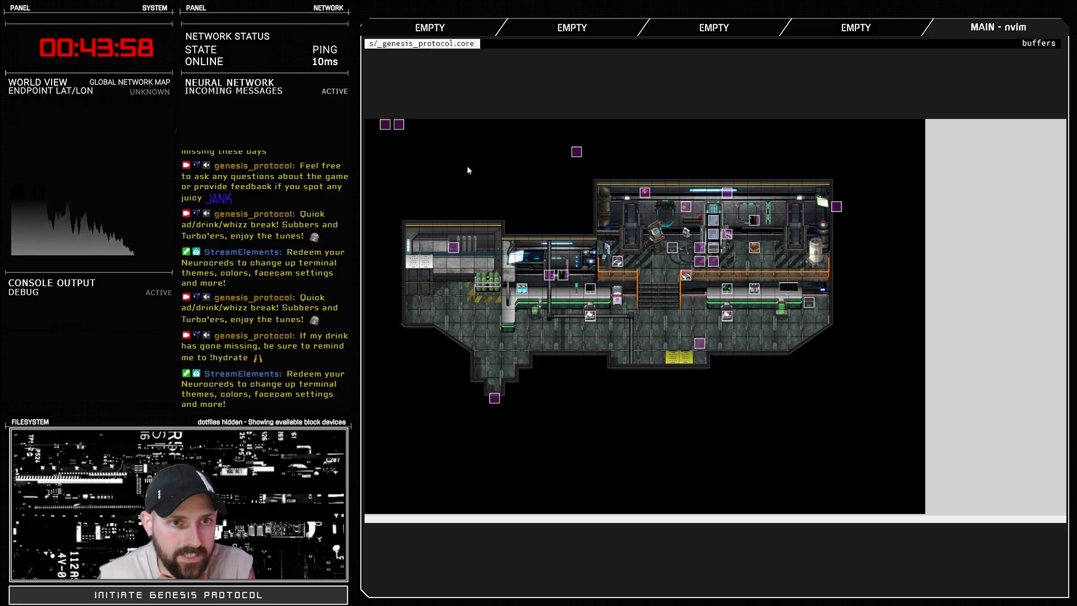
Step: Browse the BGM and BGS lists in the Sound Test, then close it
{"action": "key", "text": "F11"}
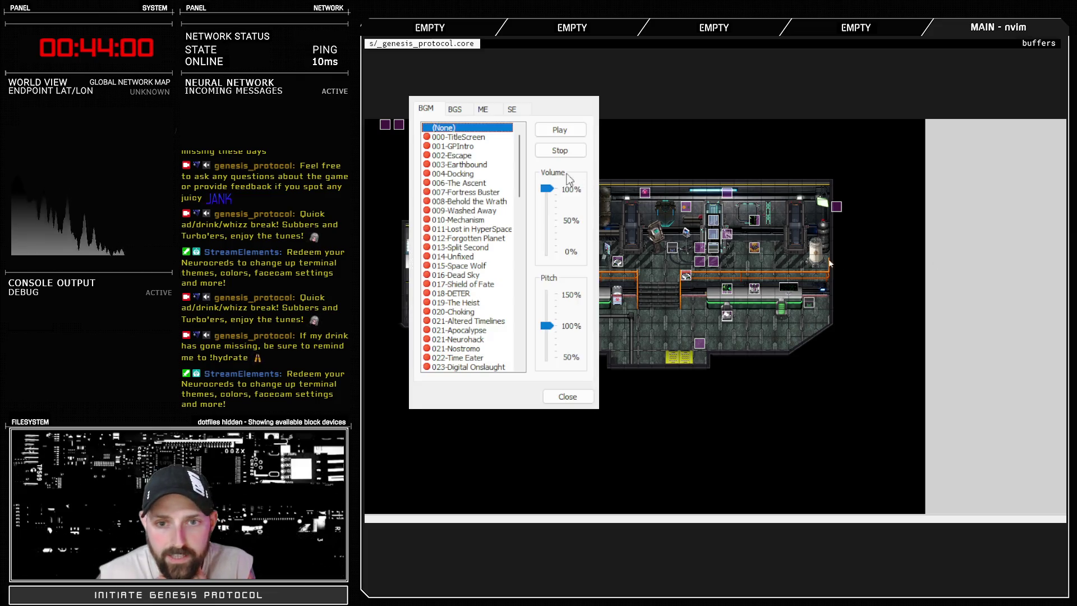
{"action": "scroll", "coordinate": [450, 284], "scroll_direction": "down", "scroll_amount": 15}
{"action": "scroll", "coordinate": [450, 284], "scroll_direction": "down", "scroll_amount": 6}
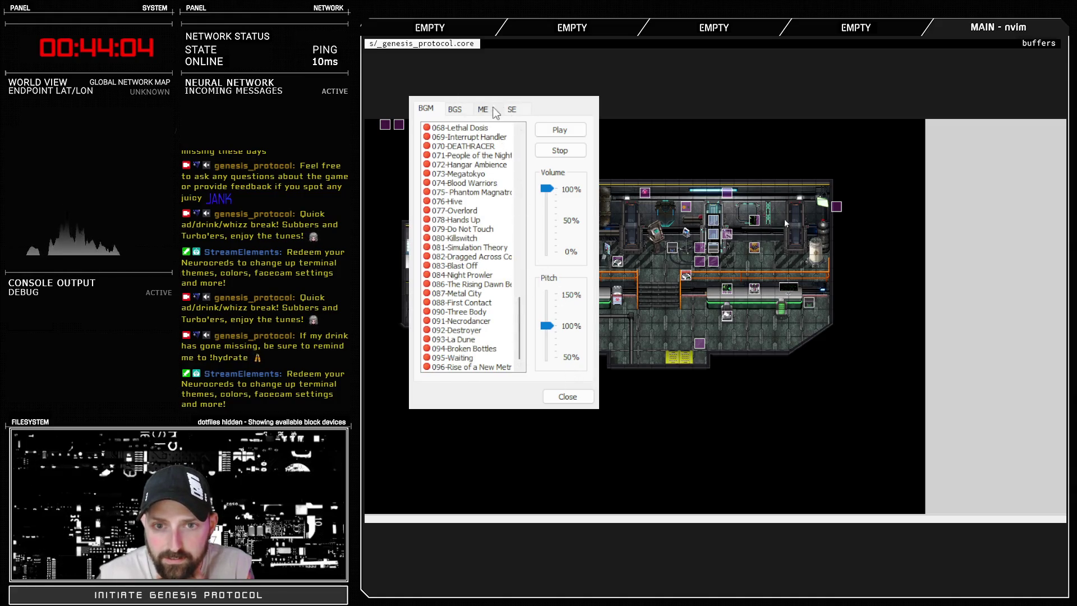
{"action": "left_click", "coordinate": [457, 109]}
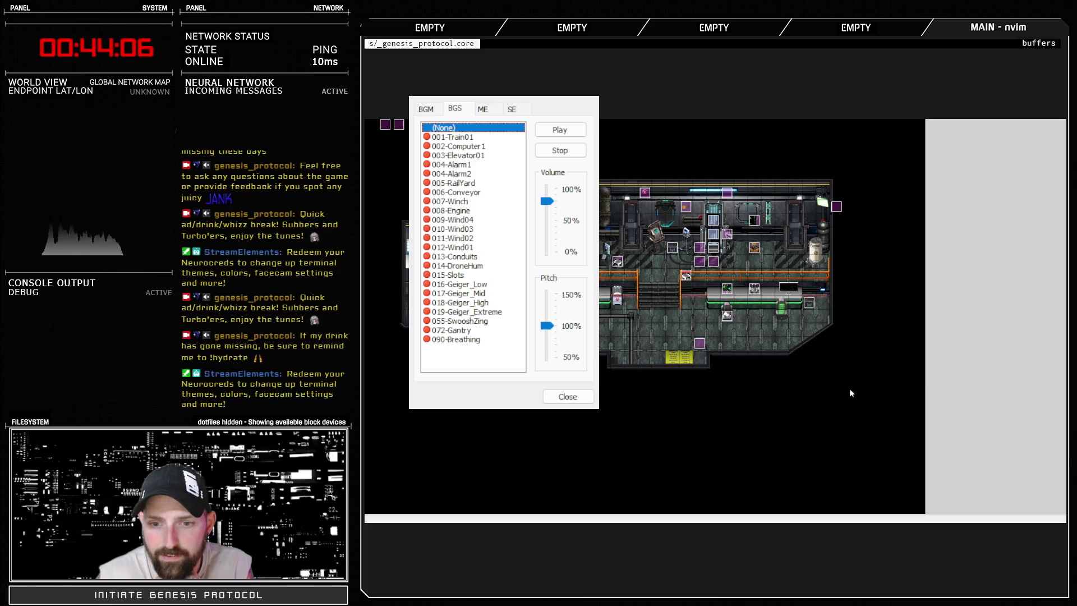
{"action": "left_click", "coordinate": [567, 396]}
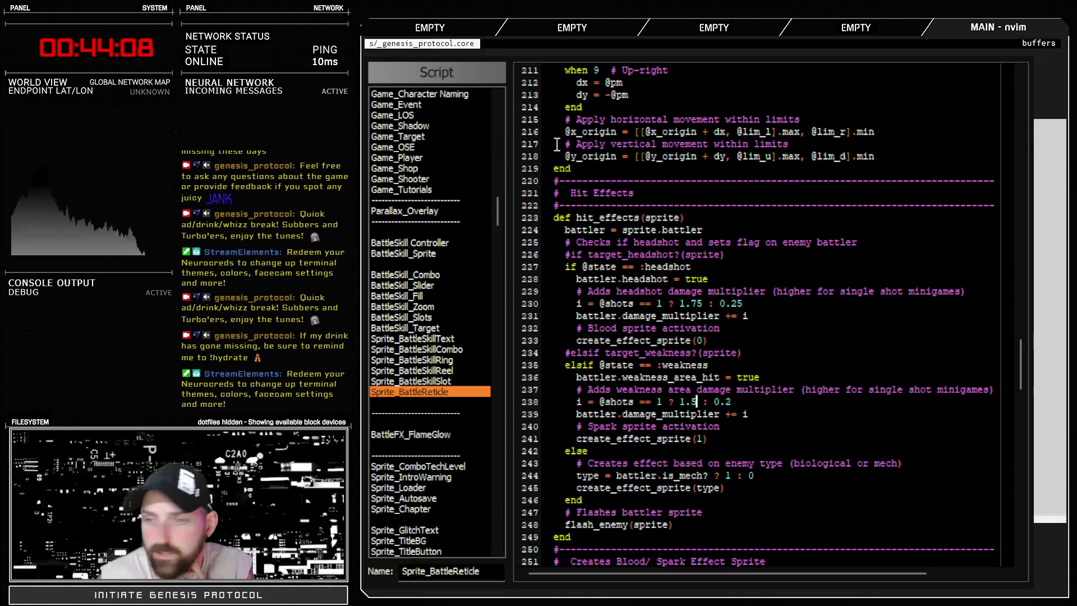
Step: Open the Debug Tools script, highlight audio_search's map-searching code, then close the Script Editor
{"action": "left_click_drag", "start_coordinate": [501, 219], "coordinate": [501, 112]}
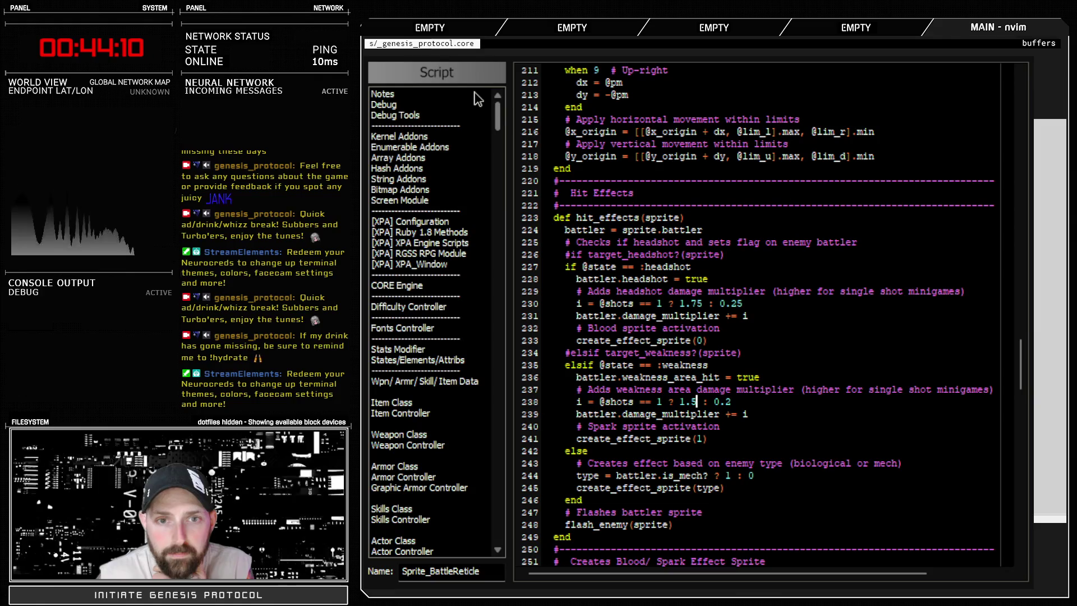
{"action": "left_click", "coordinate": [396, 115]}
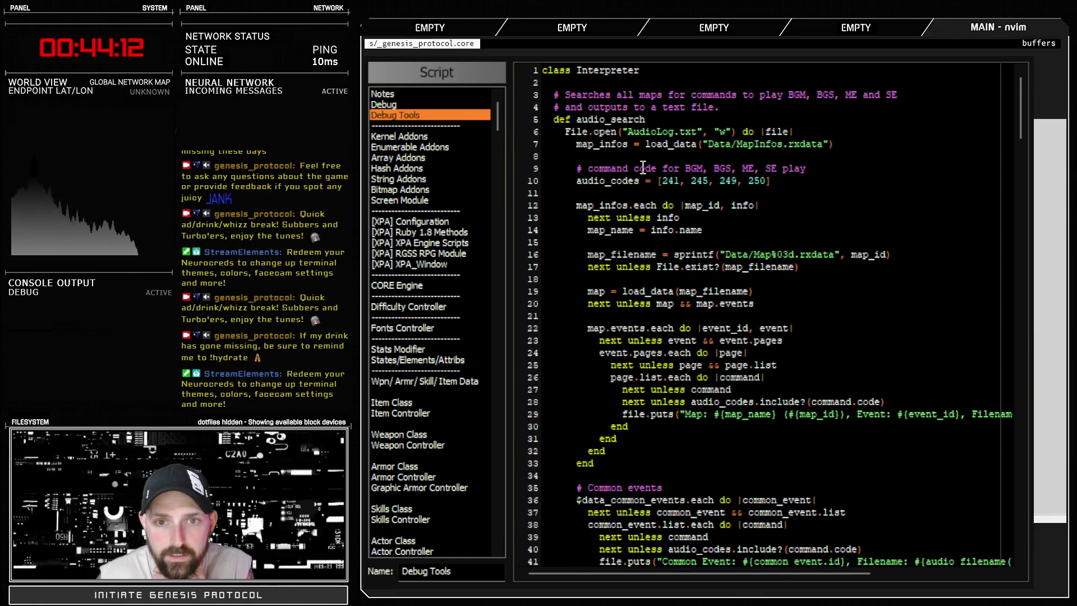
{"action": "mouse_move", "coordinate": [611, 133]}
{"action": "left_mouse_down"}
{"action": "mouse_move", "coordinate": [561, 119]}
{"action": "mouse_move", "coordinate": [740, 383]}
{"action": "left_mouse_up"}
{"action": "left_click", "coordinate": [810, 374]}
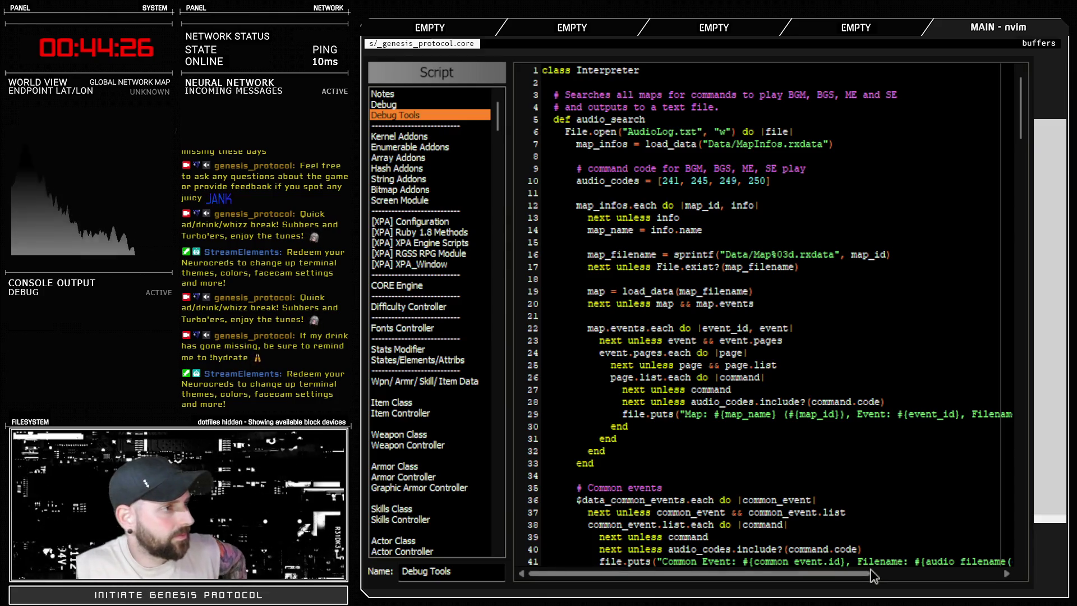
{"action": "key", "text": "Escape"}
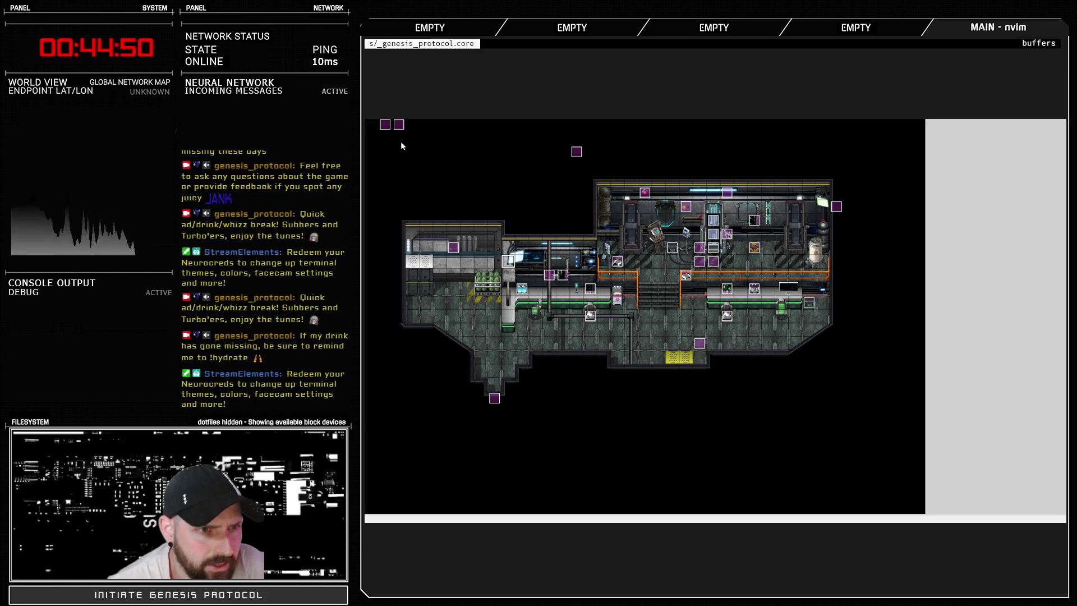
Step: Toggle the layer display to fade furniture and events, restore them, then fade them again
{"action": "key", "text": "Tab"}
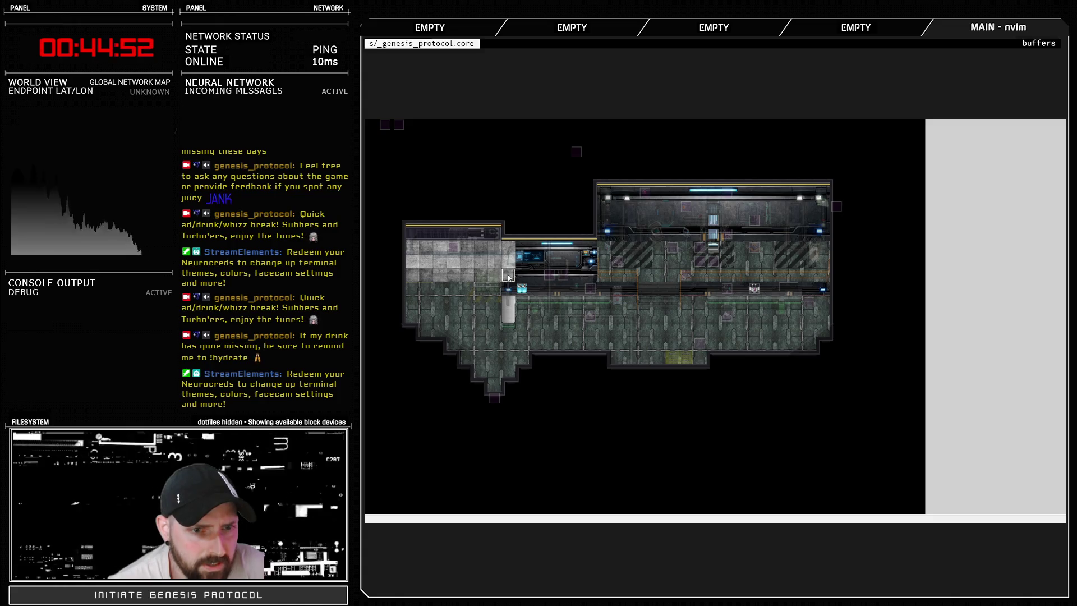
{"action": "key", "text": "Tab"}
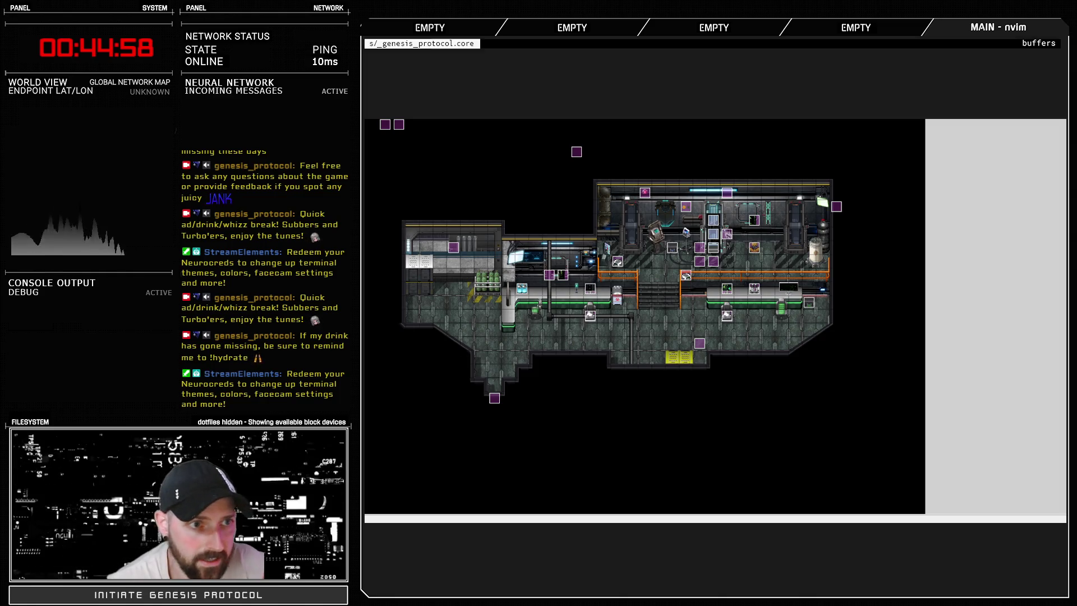
{"action": "key", "text": "Tab"}
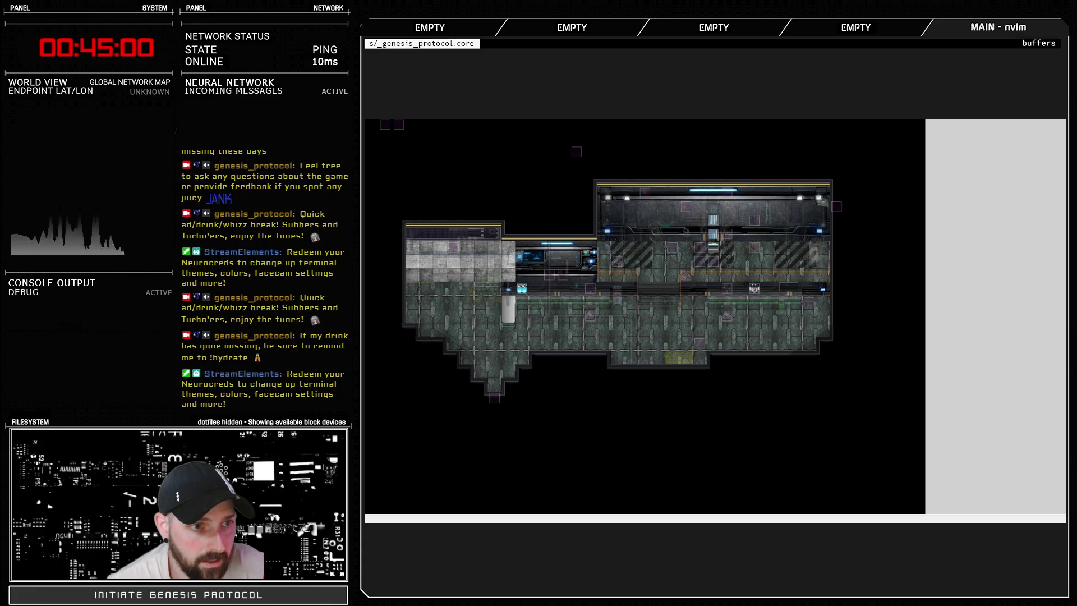